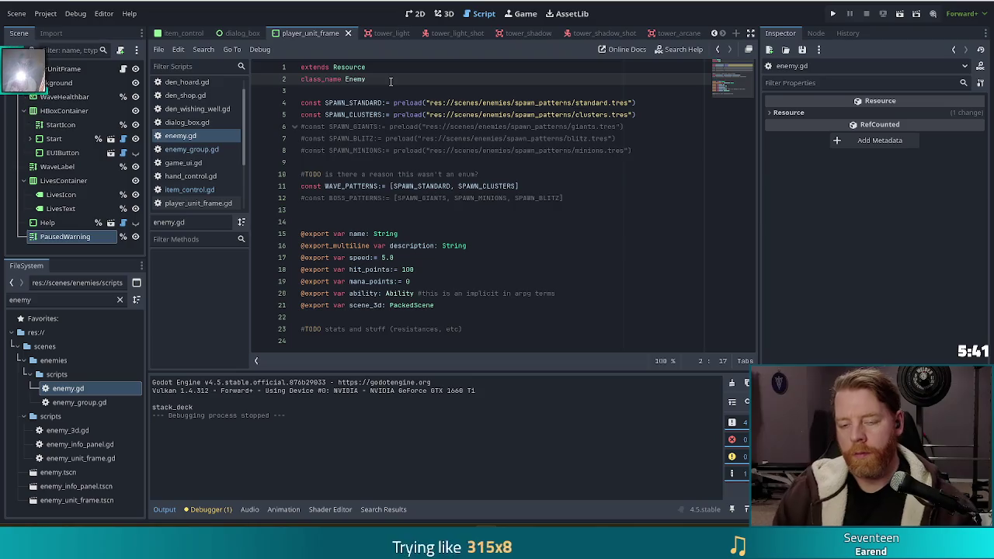
Step: Declare enum Difficulty {EASY, MEDIUM, HARD} on line 14 of enemy.gd, above the exports
key(Return)
key(Return)
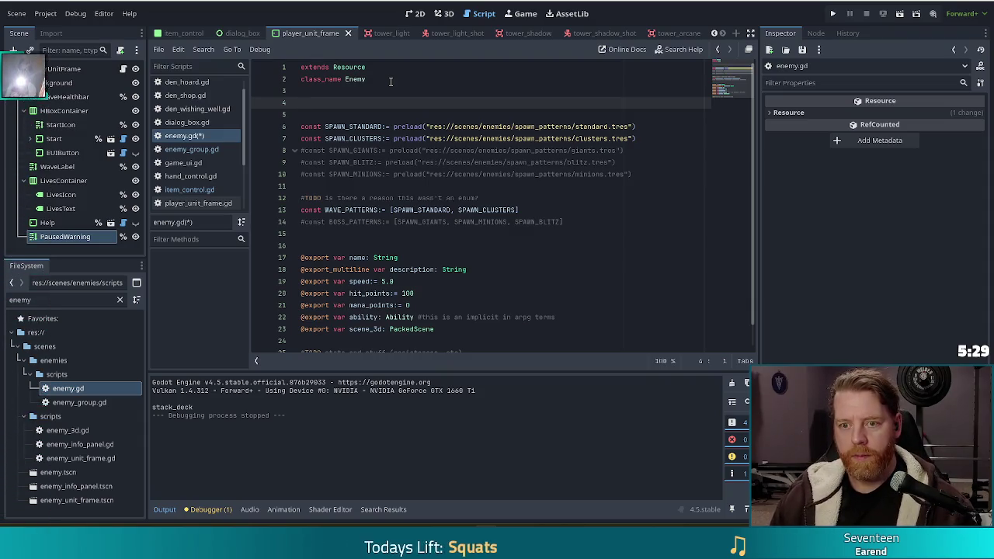
key(BackSpace)
key(BackSpace)
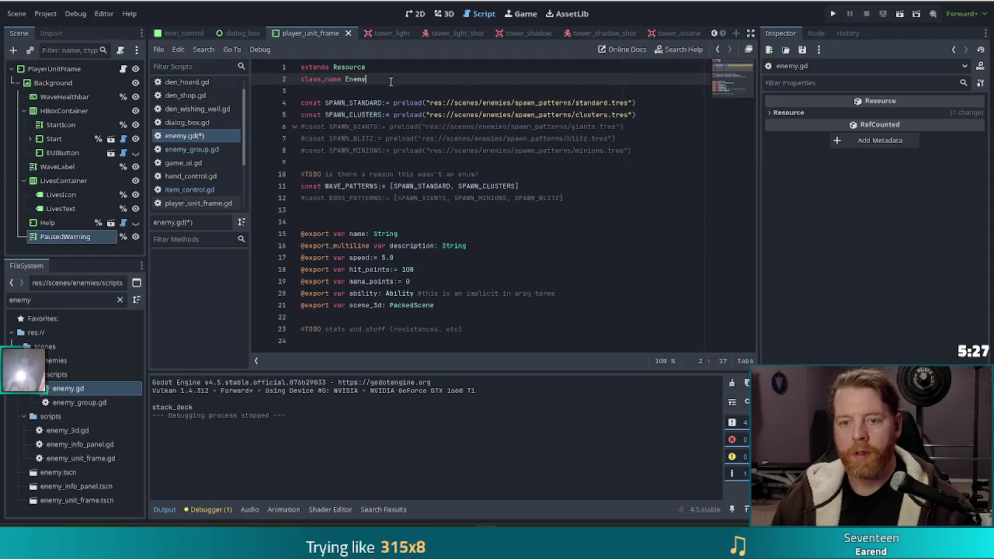
key(Down)
key(Down)
key(Down)
key(Down)
key(Down)
key(Down)
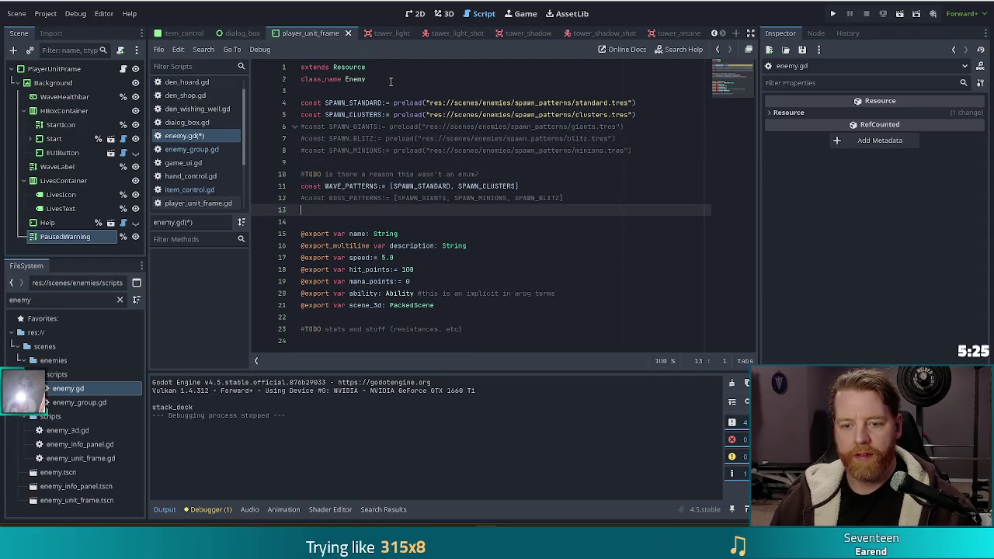
key(Return)
text(enum )
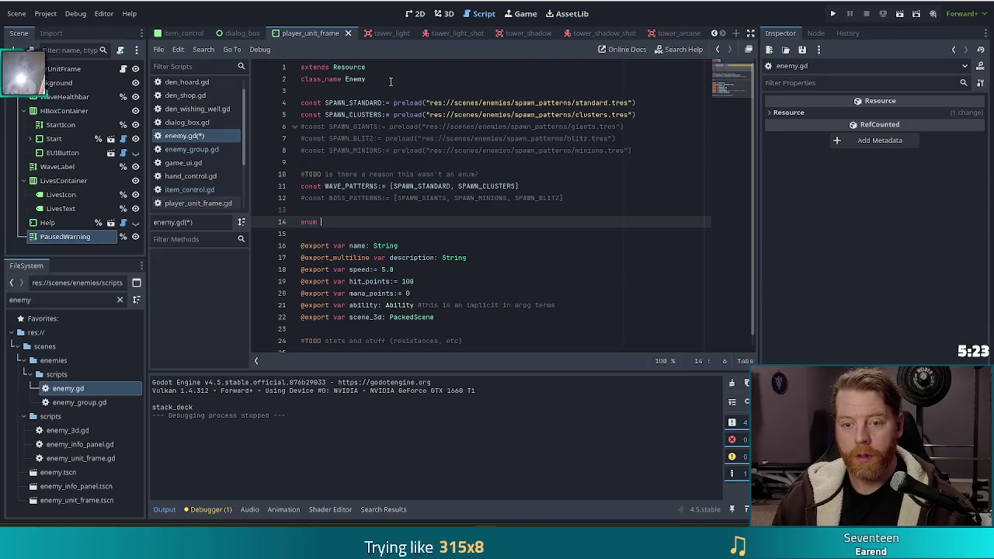
text(Difficulty)
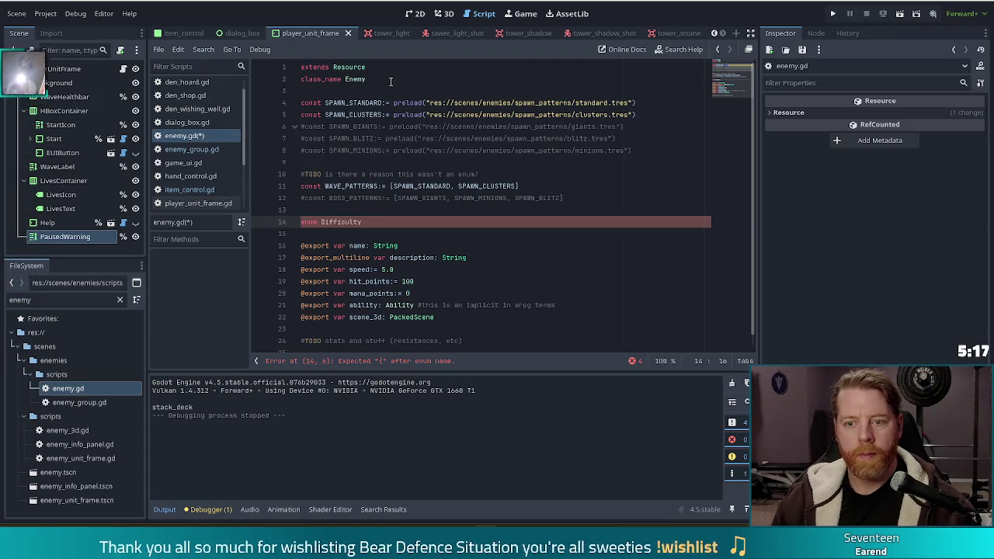
scroll(435, 194, down, 1)
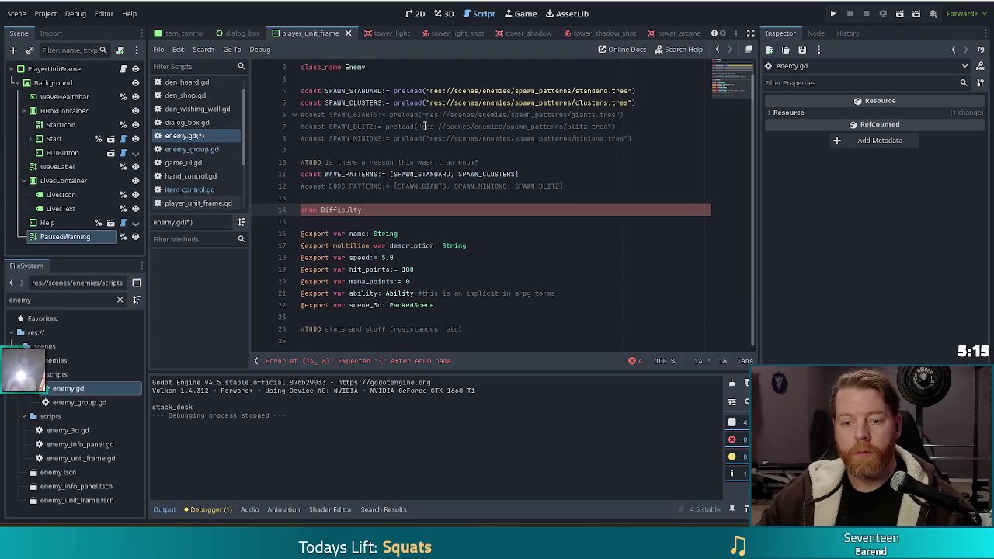
mouse_move(457, 248)
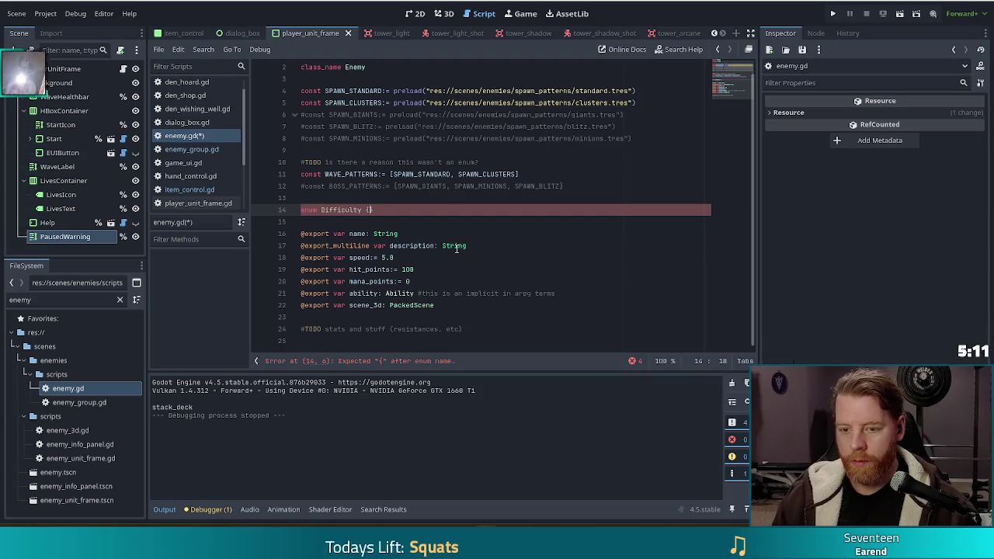
text({)
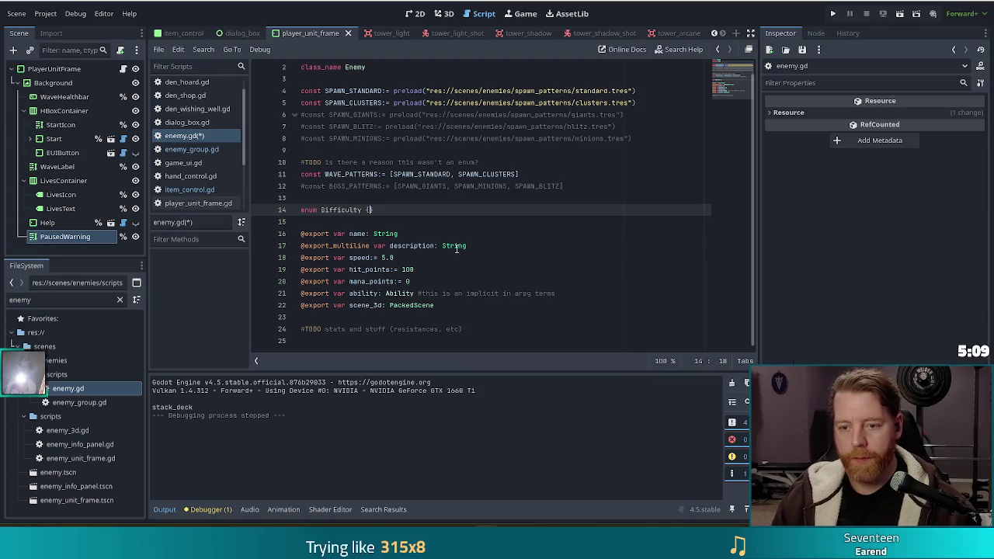
text(EASY)
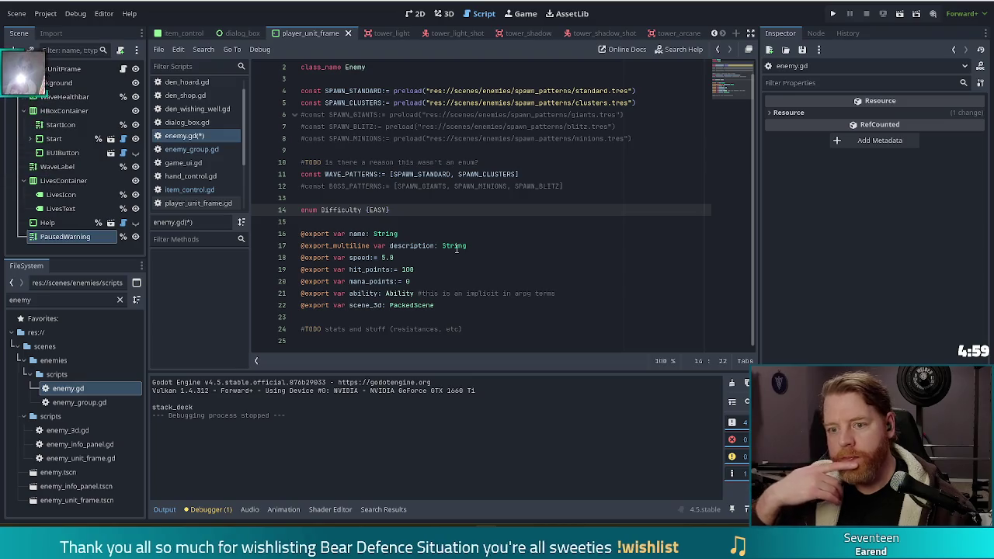
text(, M)
key(BackSpace)
text(ARD)
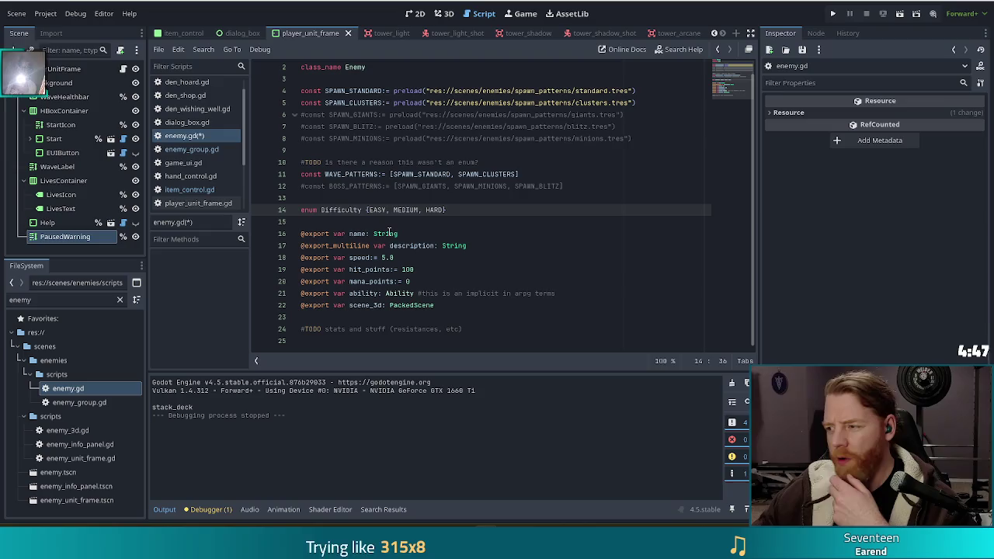
click(520, 213)
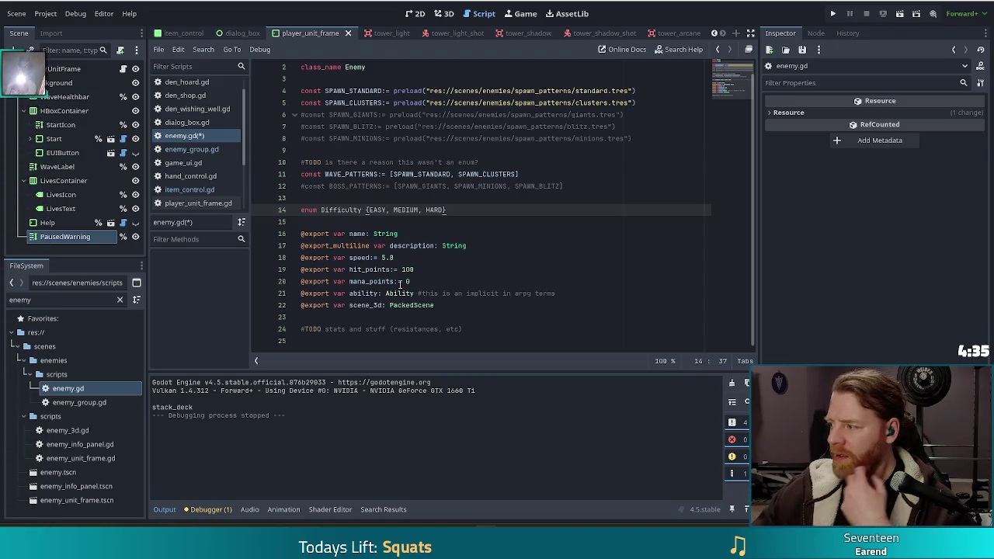
Step: Rename the enum to EnemyDifficulty and save enemy.gd
drag(447, 210, 302, 200)
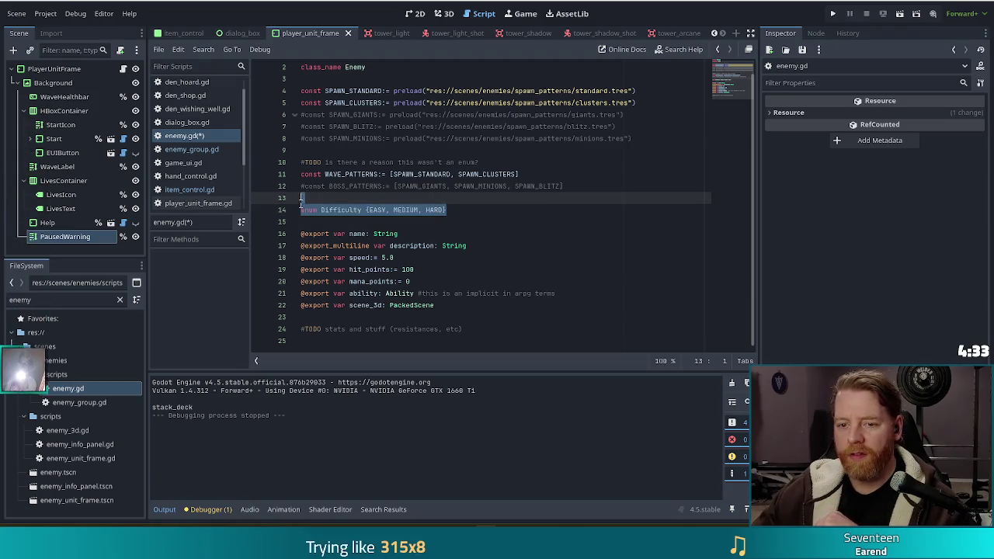
drag(446, 210, 430, 205)
key(shift+Home)
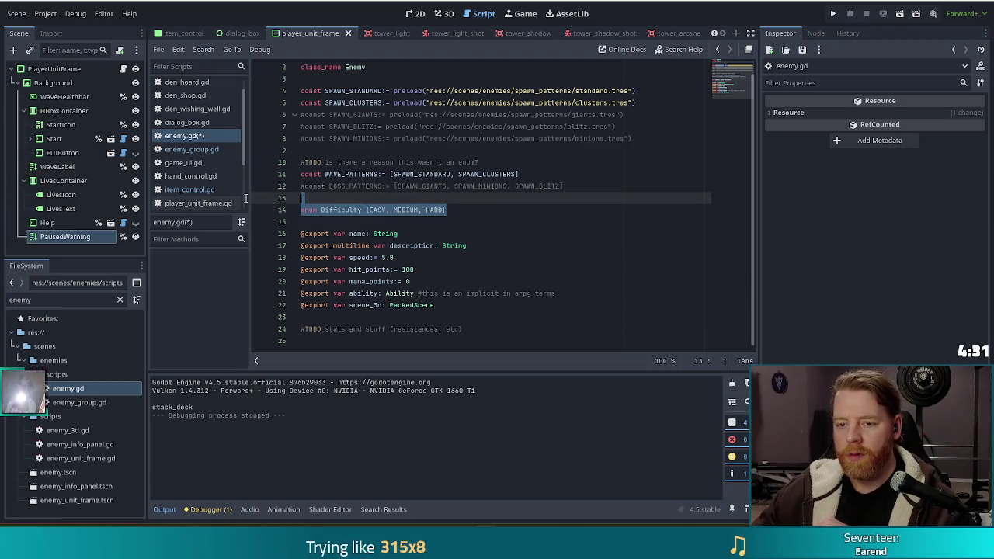
click(497, 208)
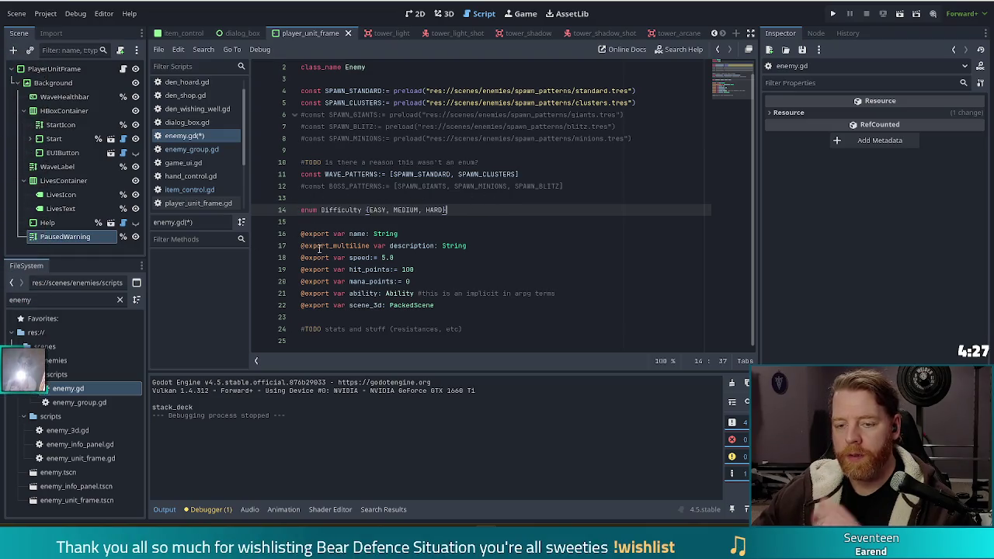
text(Enemy)
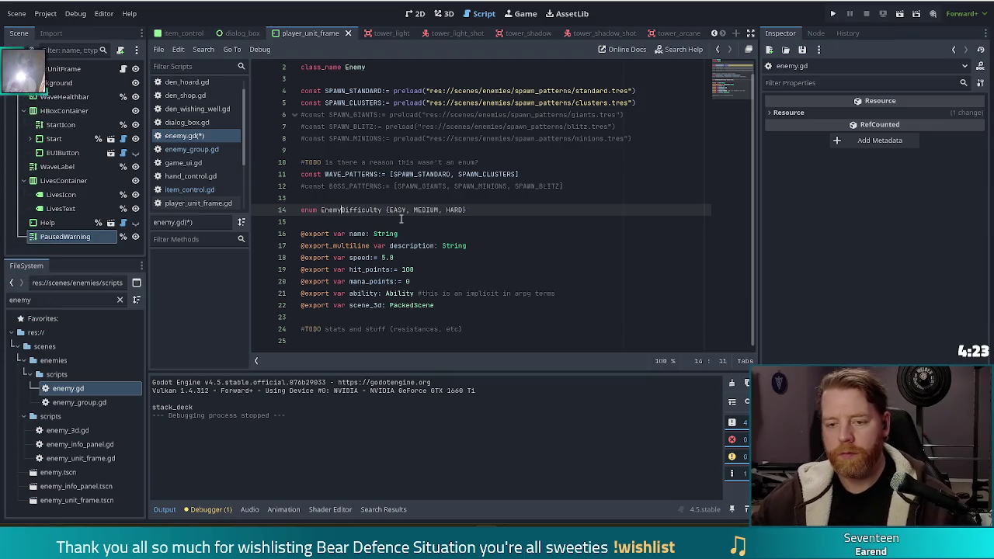
key(End)
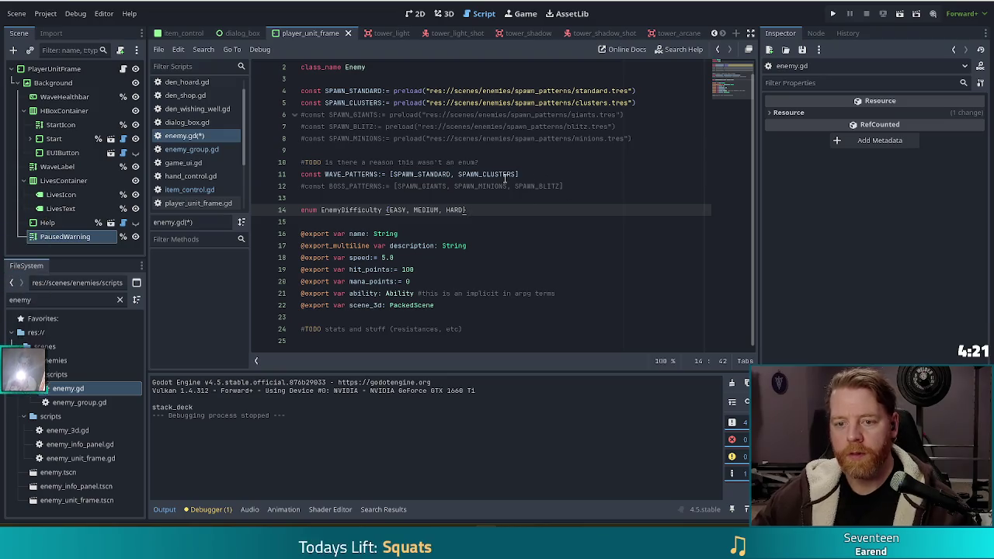
mouse_move(504, 178)
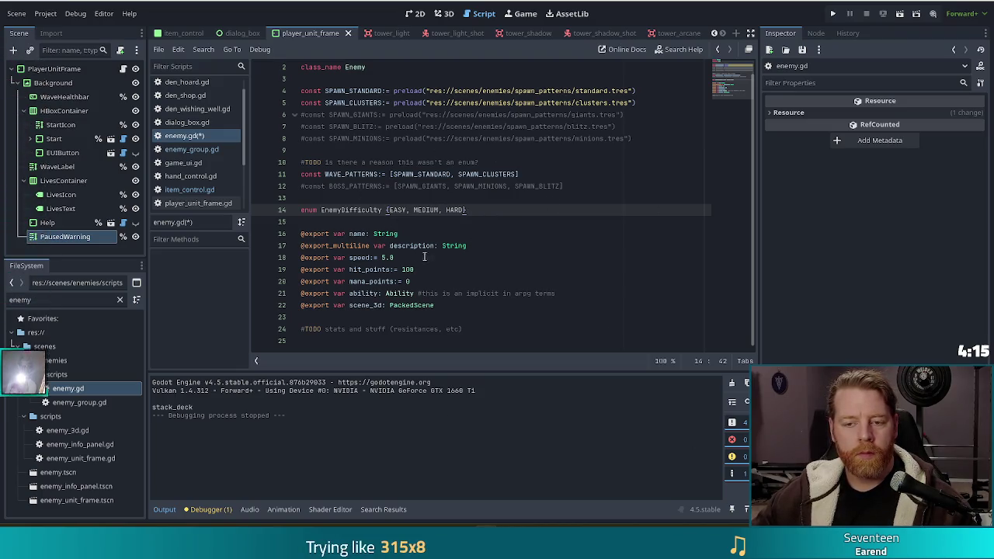
key(ctrl+s)
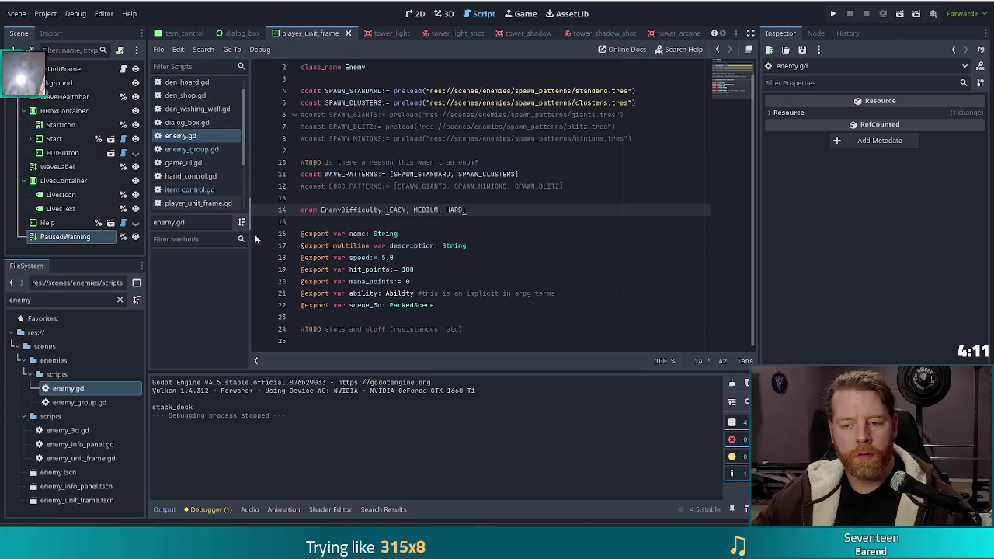
Step: Delete the Enemy prefix so the enum is named Difficulty again
drag(341, 210, 319, 209)
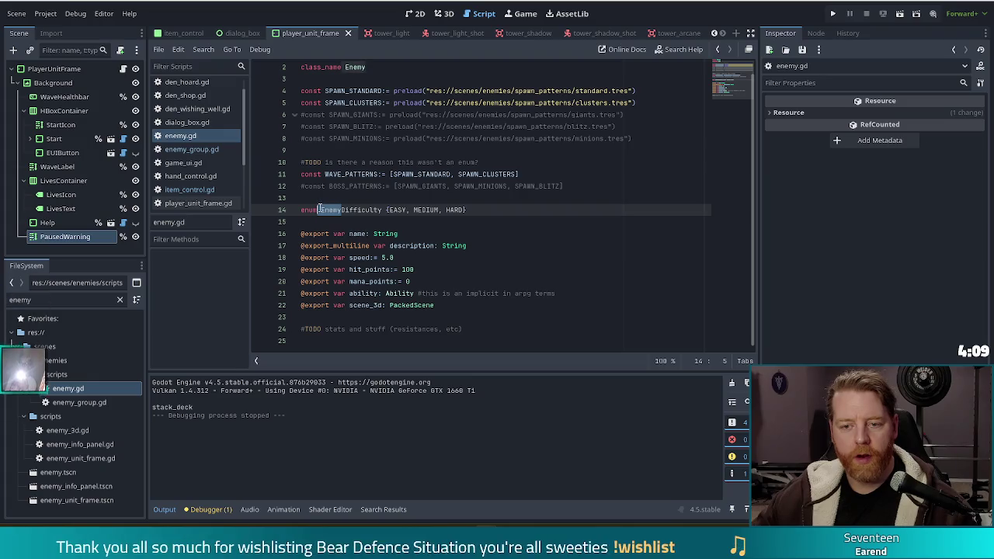
key(BackSpace)
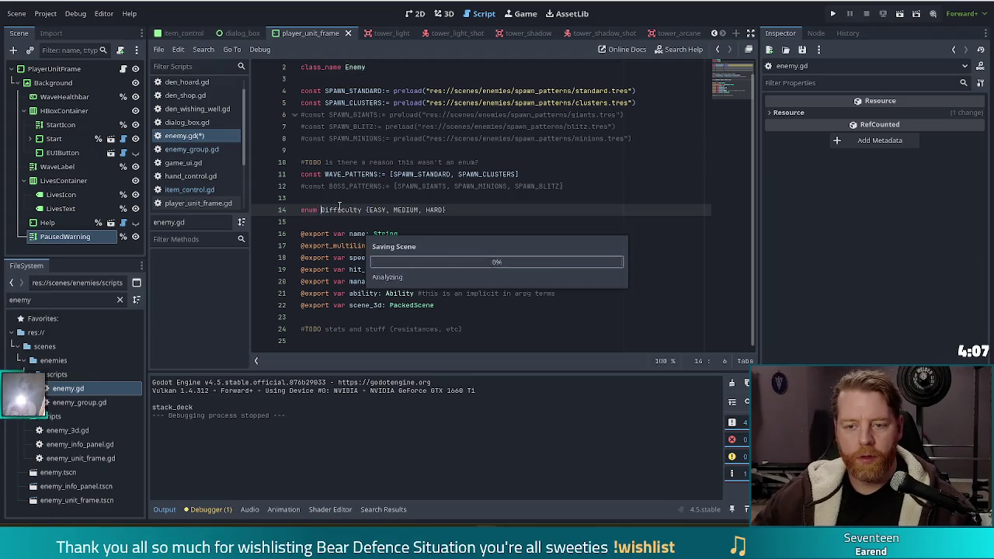
click(470, 211)
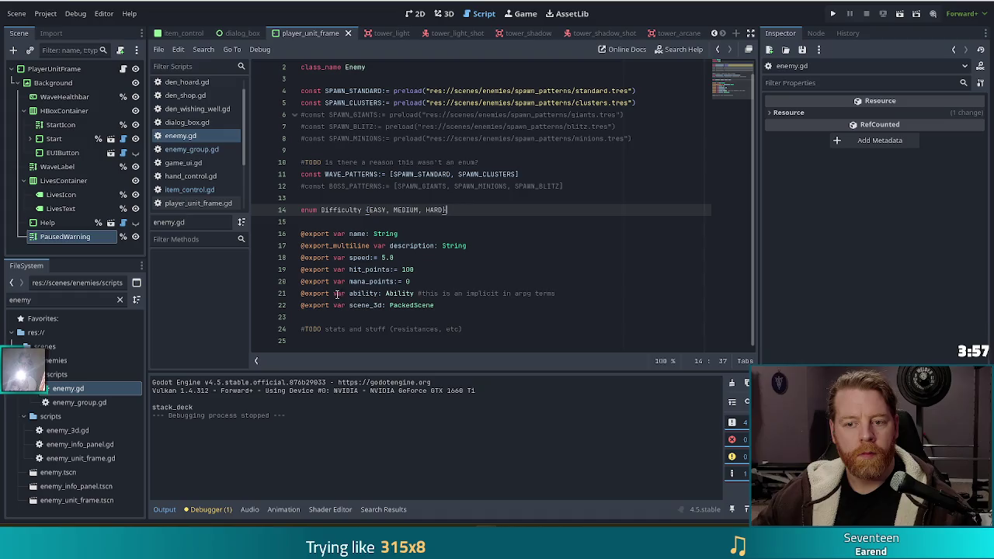
click(458, 306)
Step: Add an exported difficulty variable of type Difficulty in enemy.gd
key(Return)
text(@)
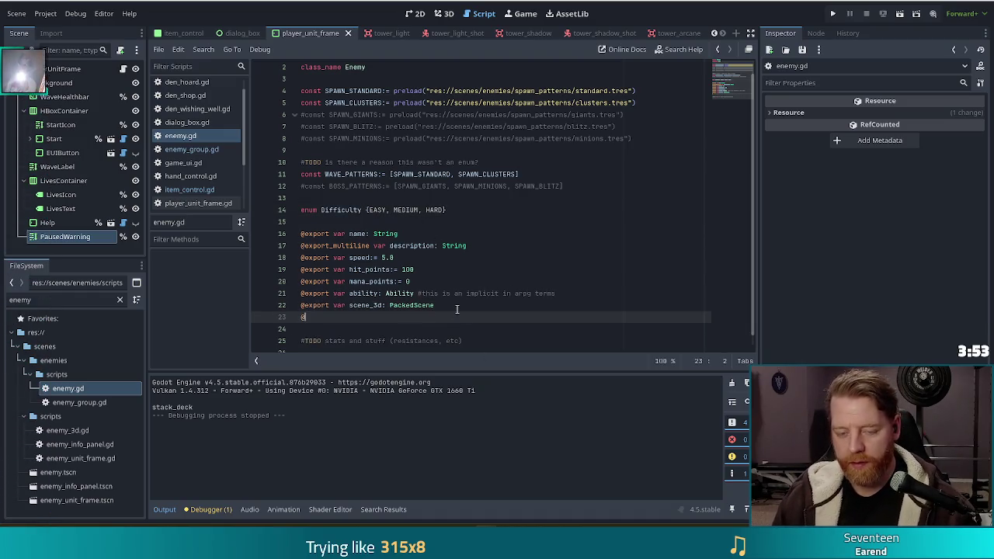
text(ex)
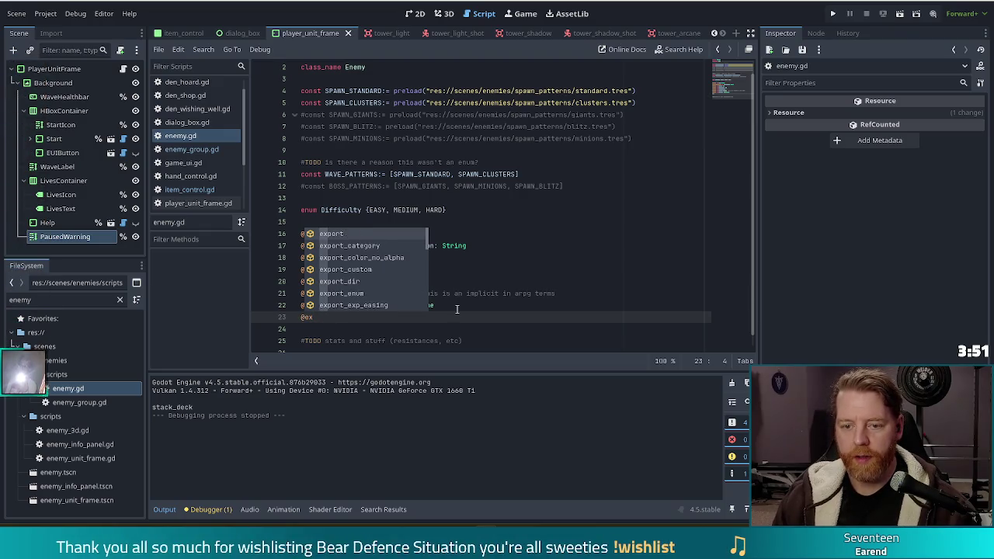
key(Return)
text(var difficulty)
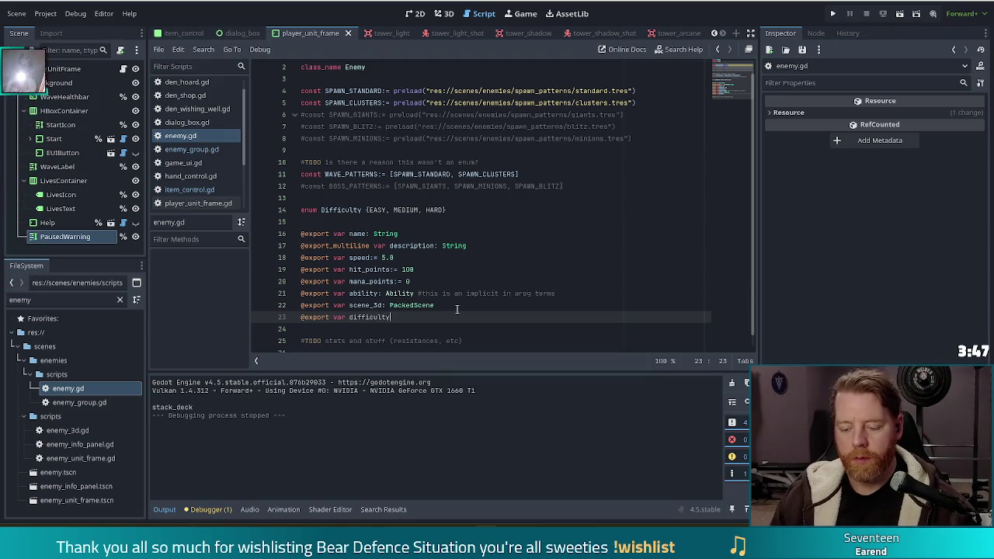
text(: Diff)
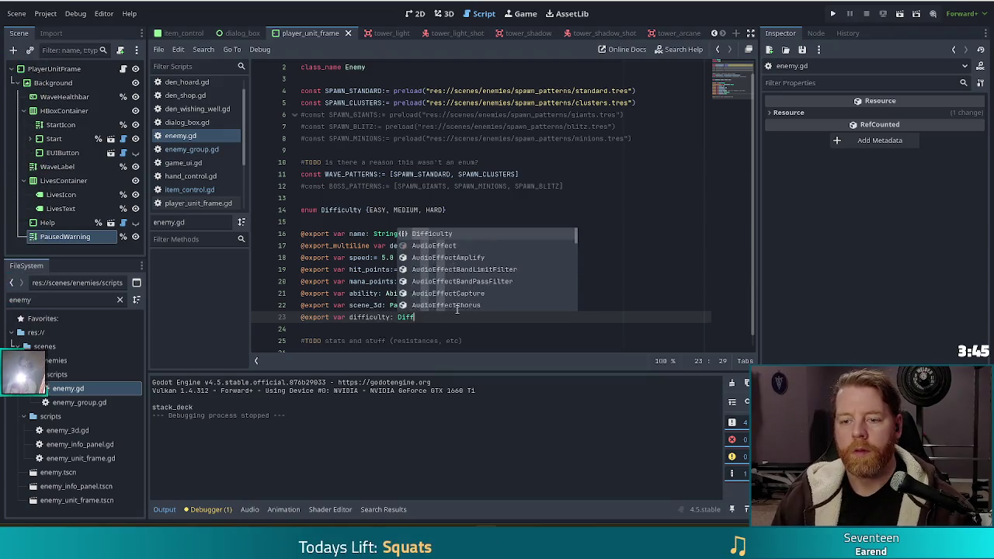
key(Return)
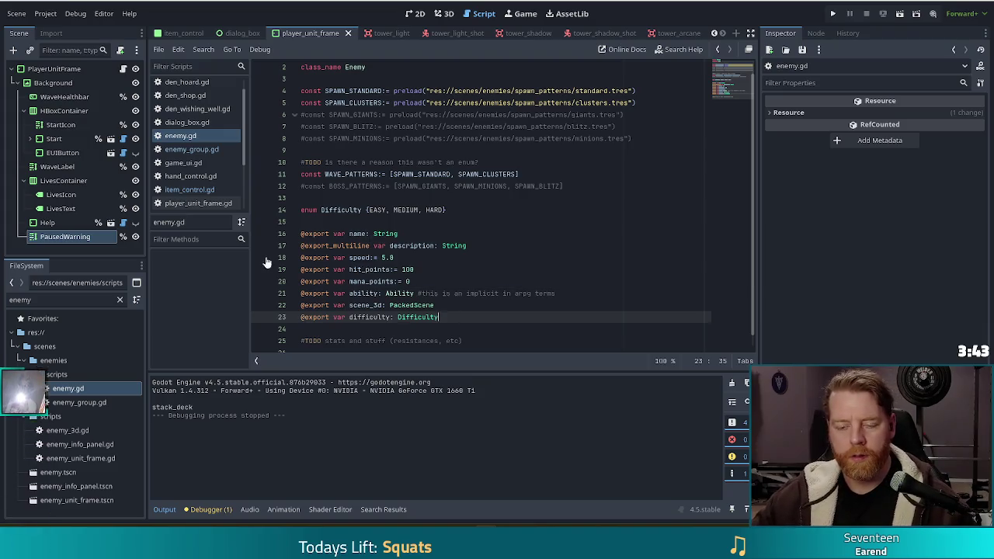
Step: Move the difficulty export line from enemy.gd into enemy_group.gd below the boss export
click(370, 270)
scroll(370, 270, down, 1)
key(Down)
key(Down)
key(Down)
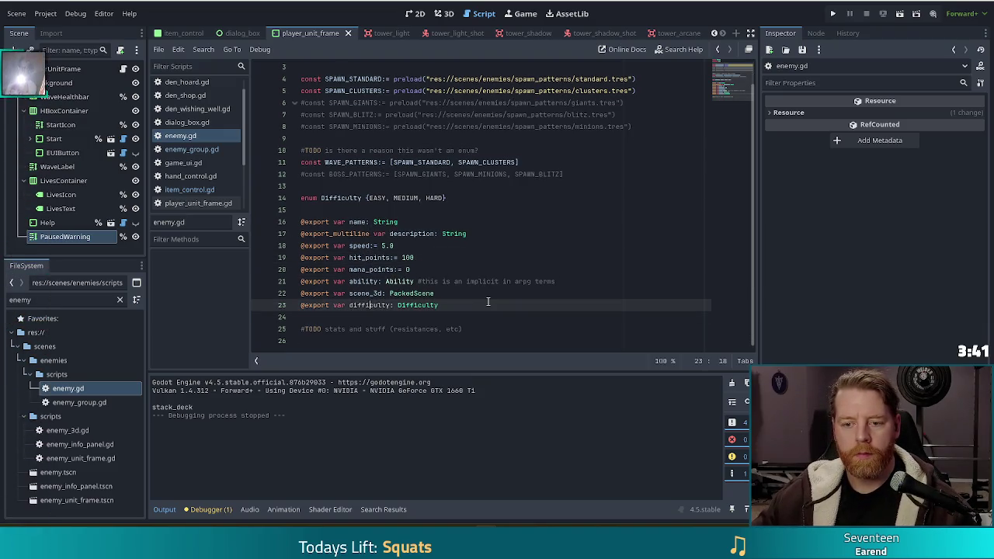
click(465, 303)
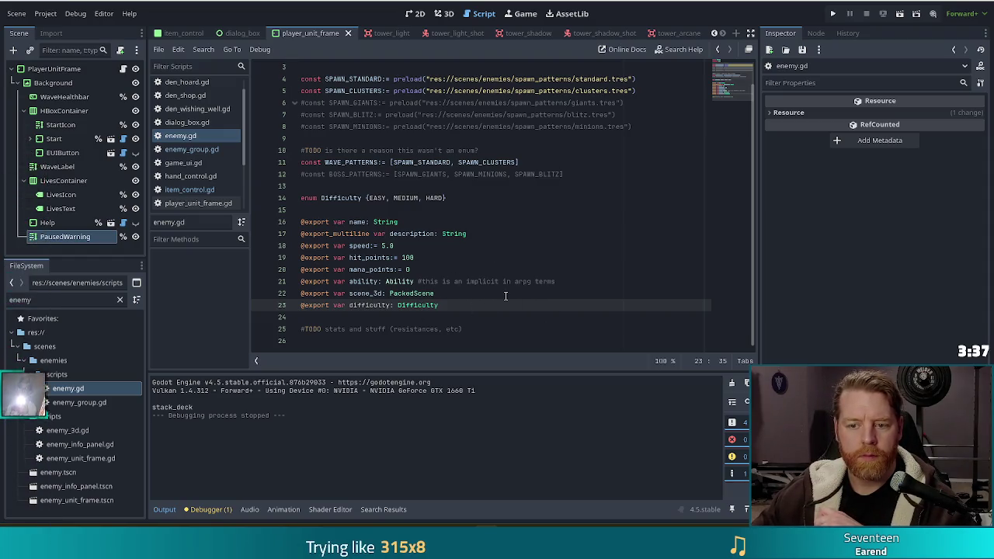
click(543, 295)
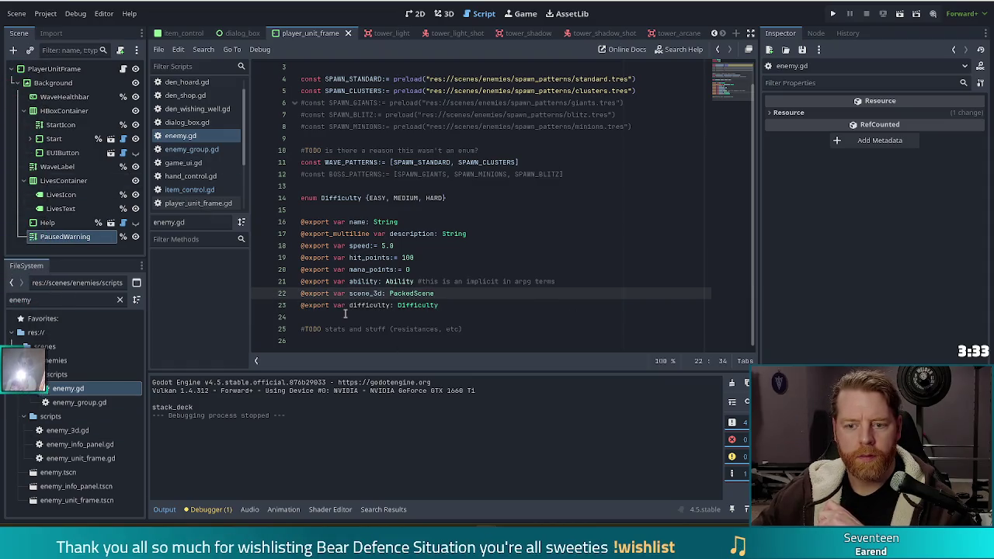
drag(466, 305, 464, 295)
key(ctrl+c)
key(BackSpace)
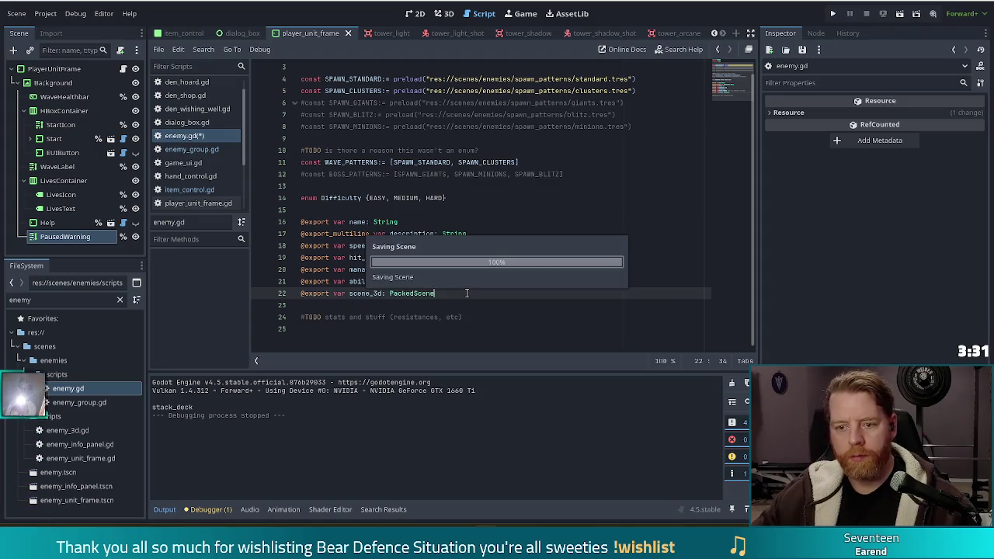
click(191, 149)
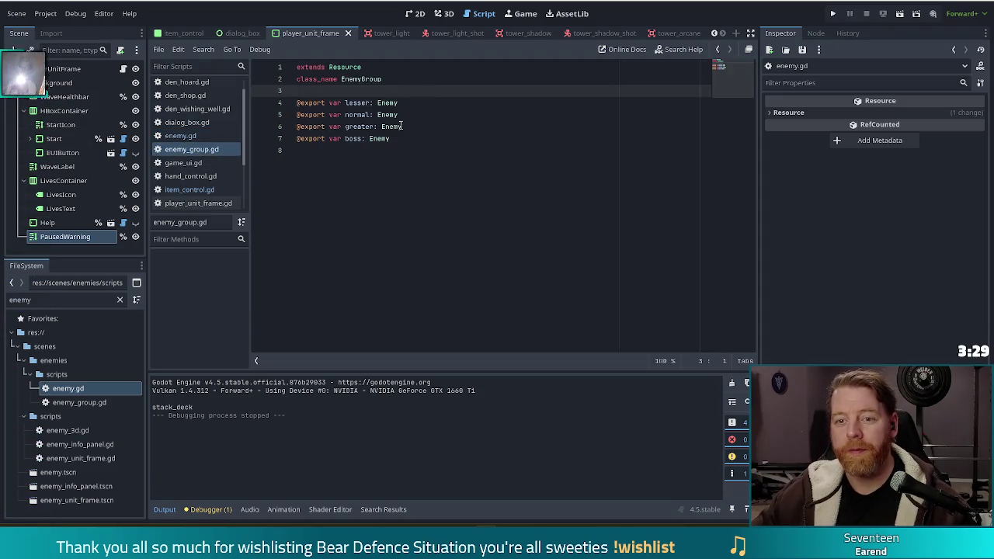
click(352, 150)
key(ctrl+v)
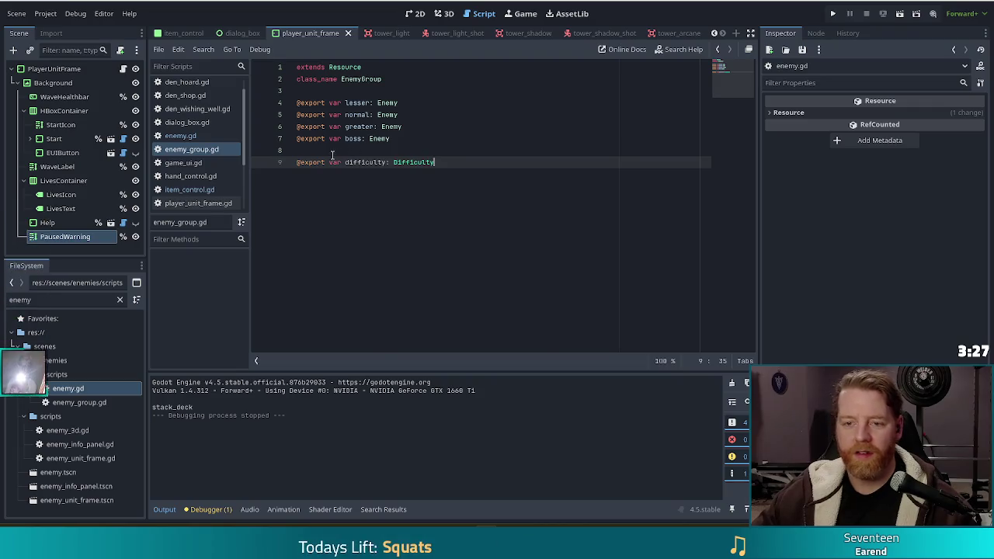
click(356, 151)
click(390, 162)
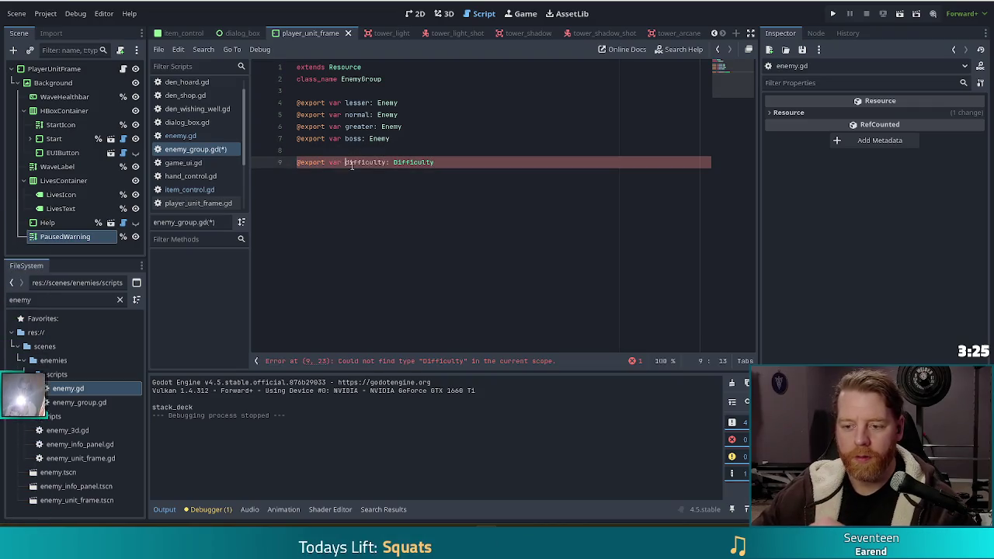
Step: Type the difficulty export as Enemy.Difficulty and save enemy_group.gd
key(Right)
text(Enemy)
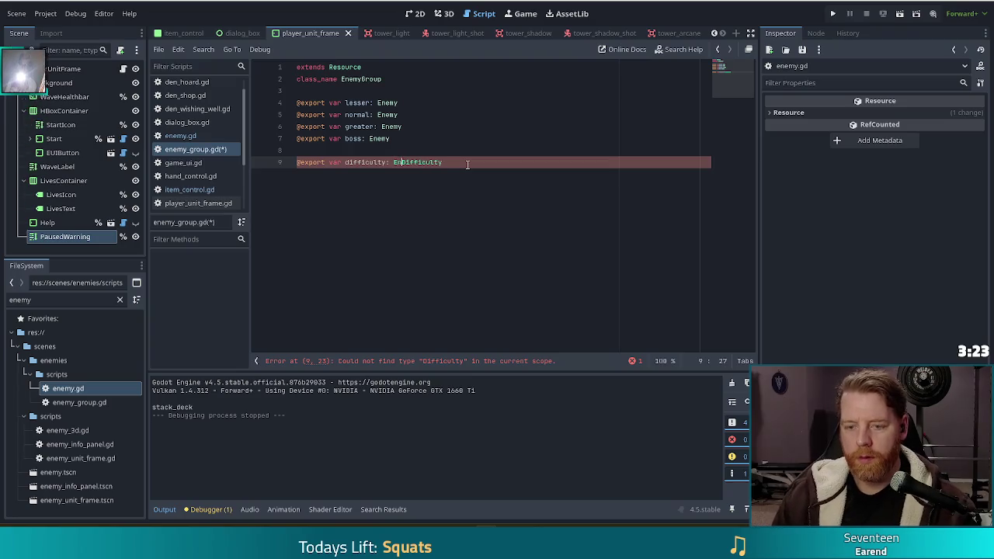
text(.)
key(ctrl+a)
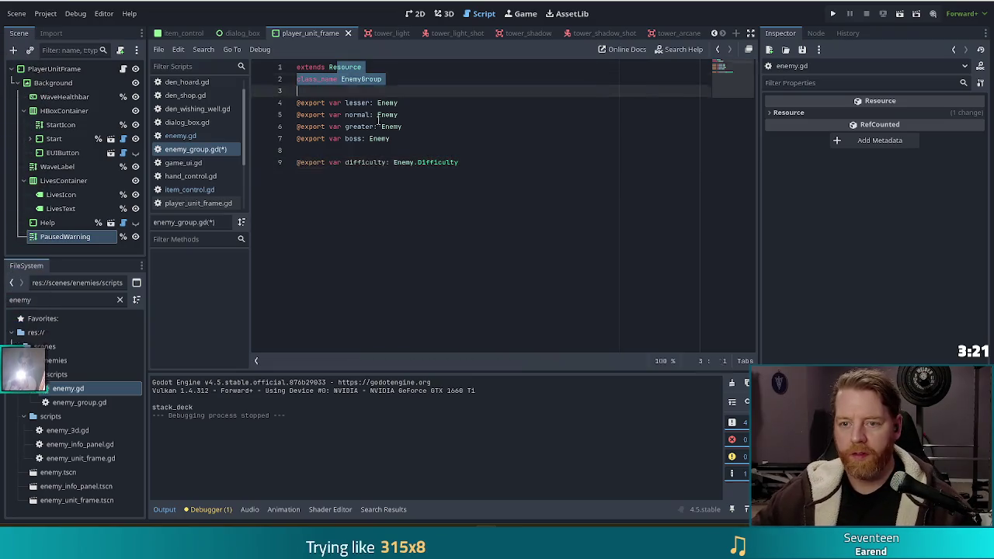
click(436, 149)
key(ctrl+s)
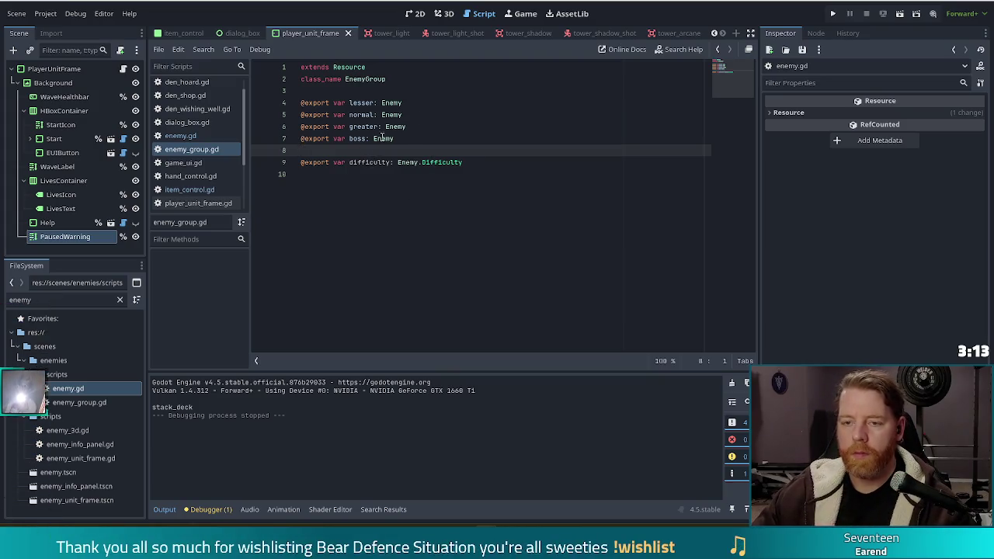
click(416, 138)
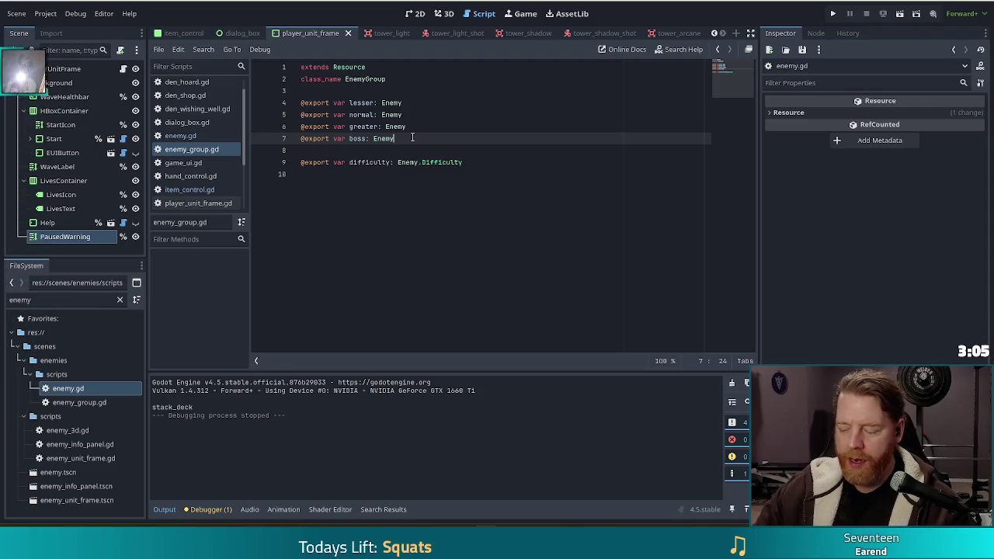
drag(334, 102, 403, 103)
shift+click(413, 138)
click(413, 138)
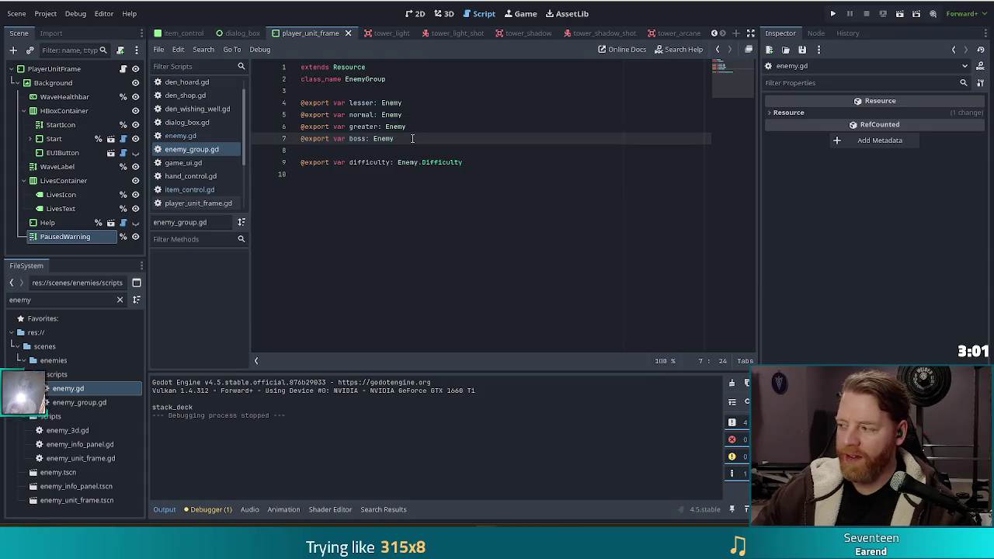
click(477, 161)
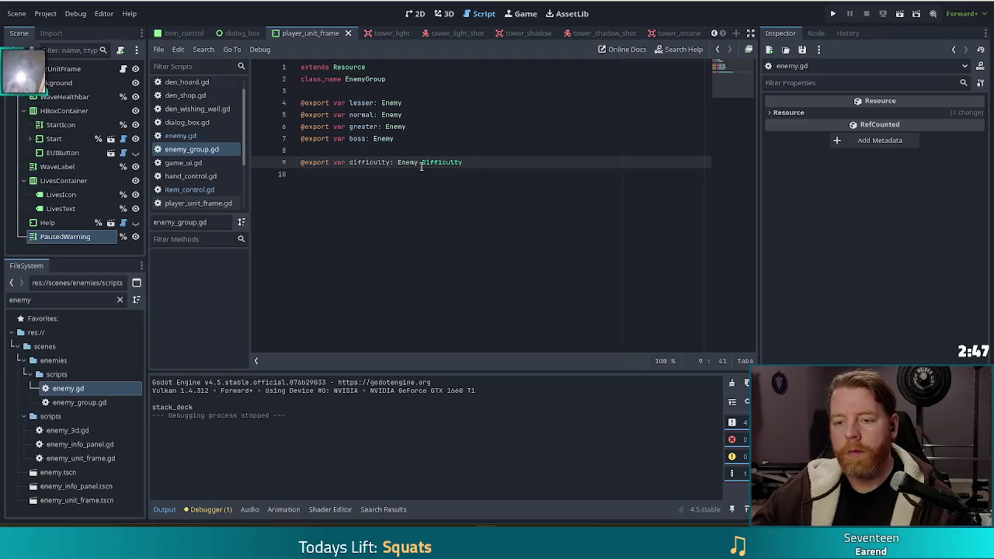
click(383, 150)
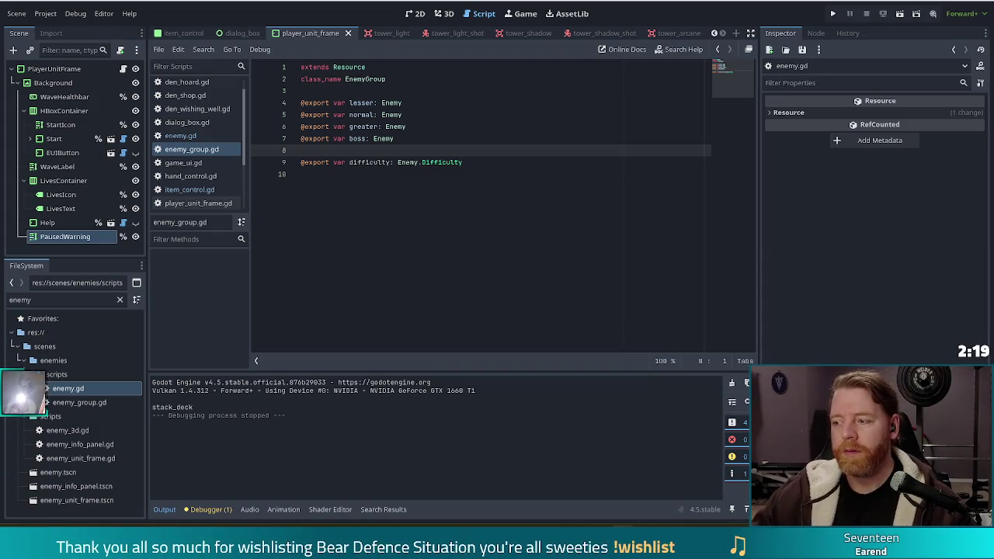
click(485, 163)
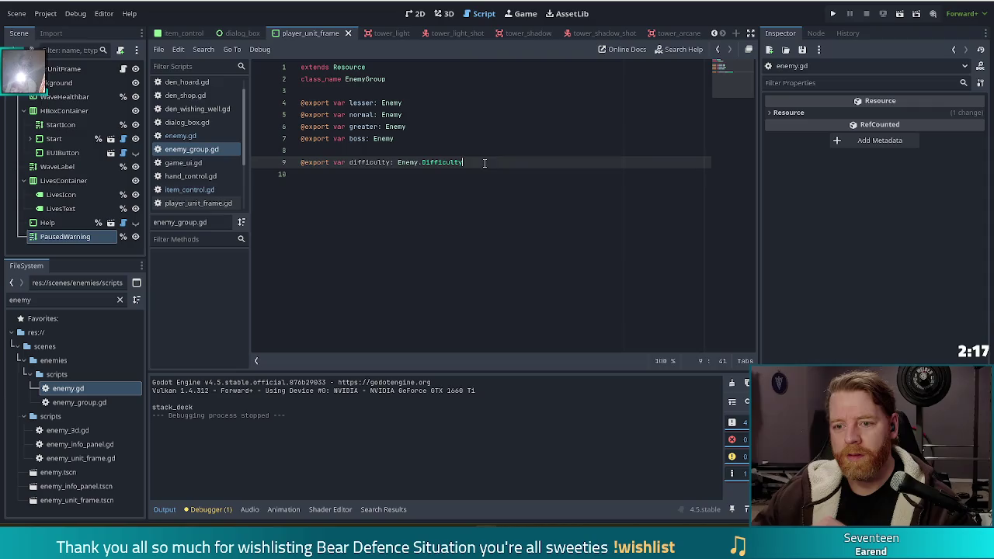
click(484, 219)
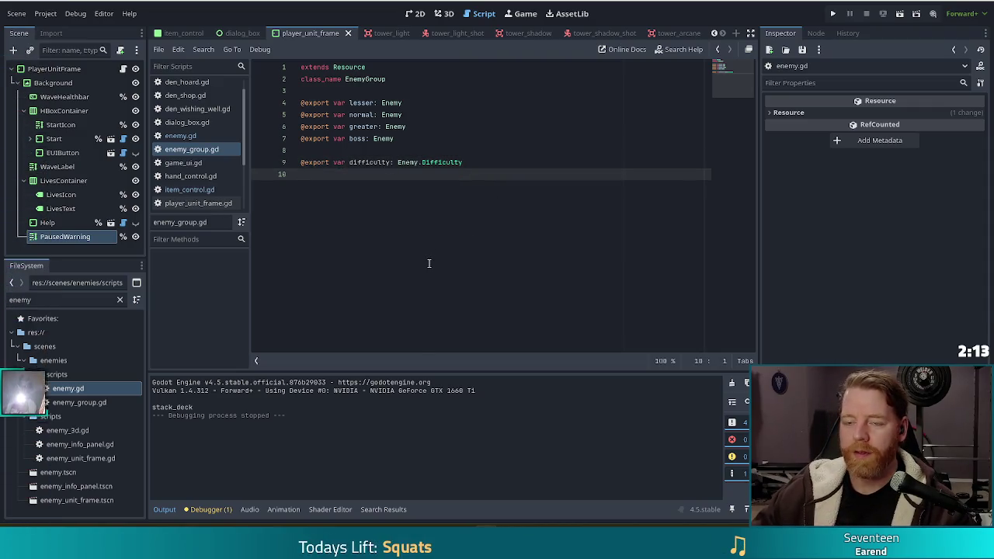
click(459, 152)
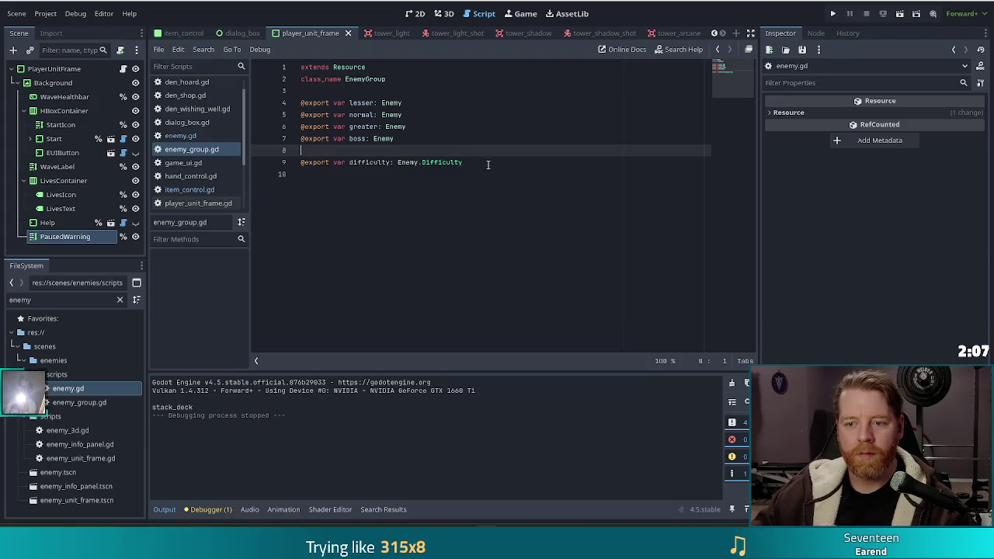
click(488, 162)
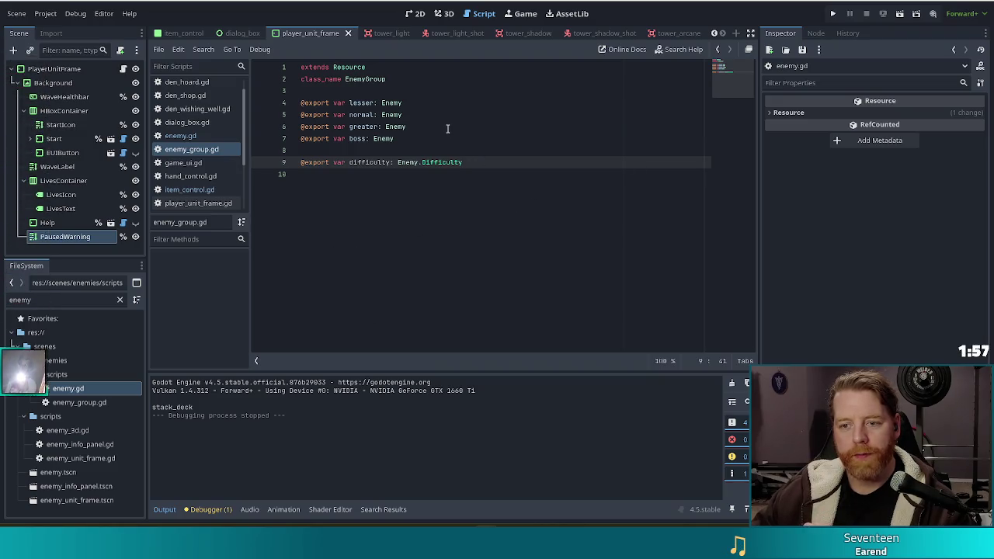
click(418, 161)
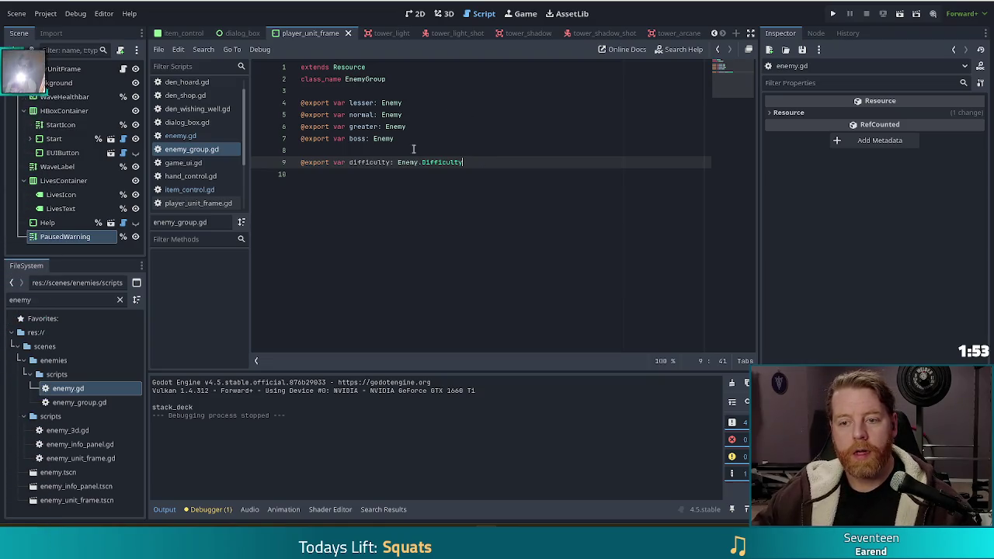
key(ctrl+shift+Left)
key(ctrl+shift+Left)
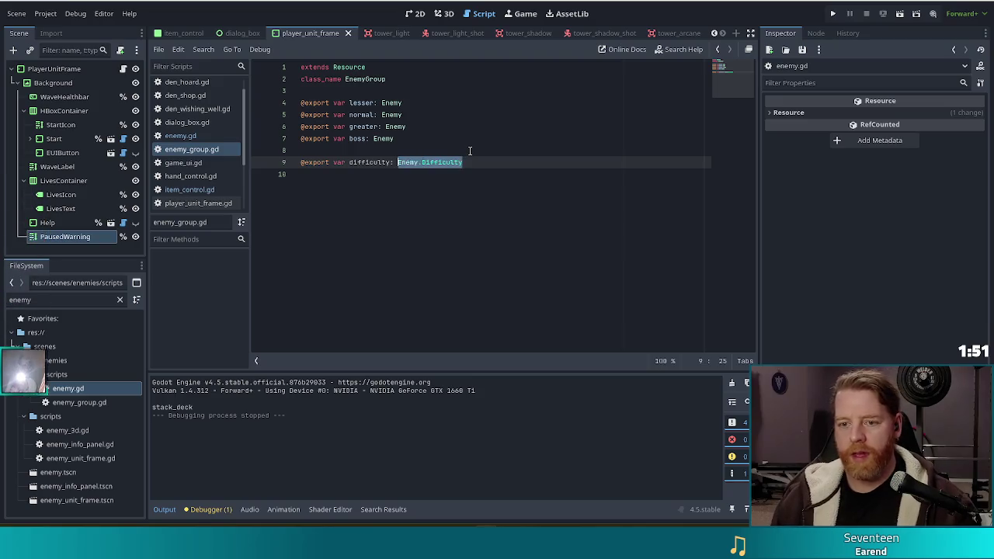
Step: Change the difficulty export to ':= Enemy.Difficulty.EASY' and save enemy_group.gd
key(BackSpace)
text(= )
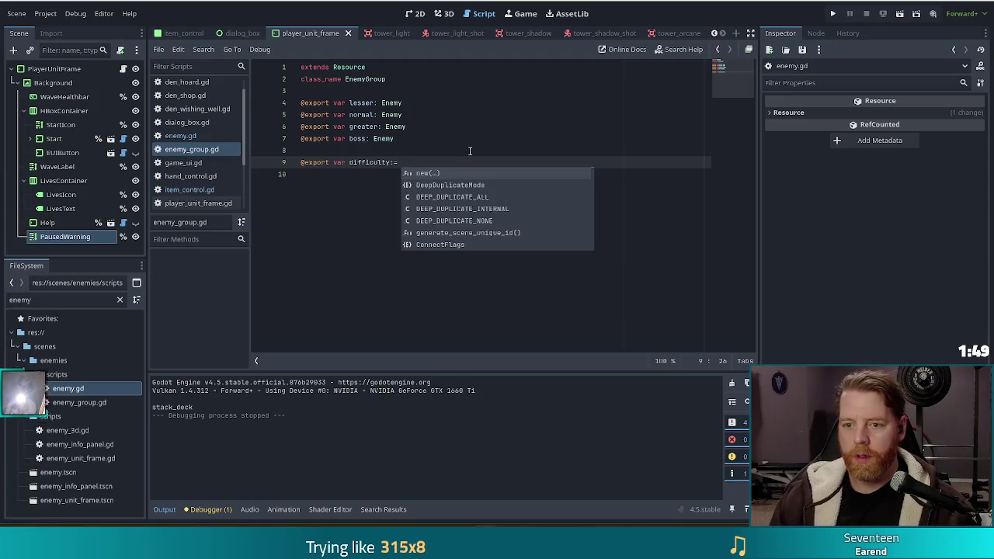
text(Ene)
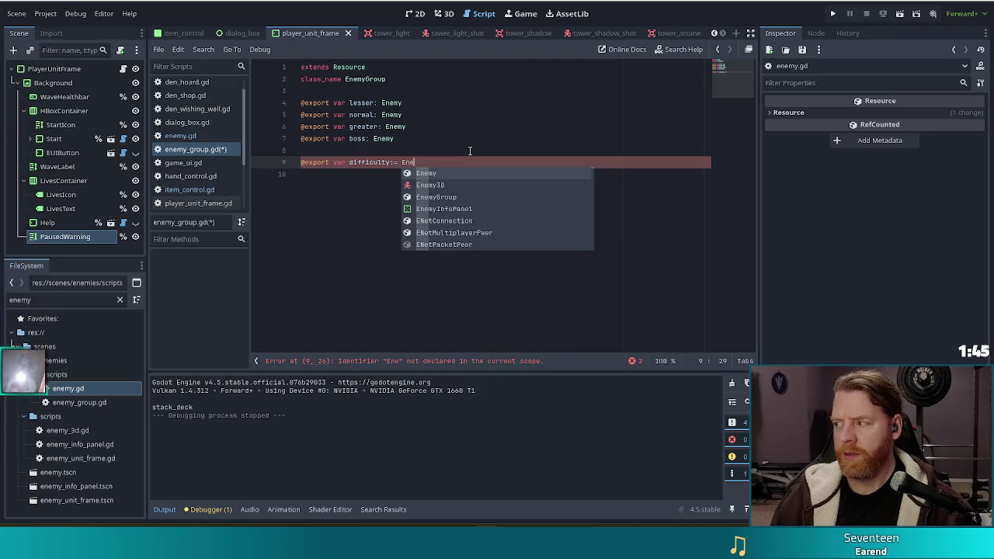
key(Return)
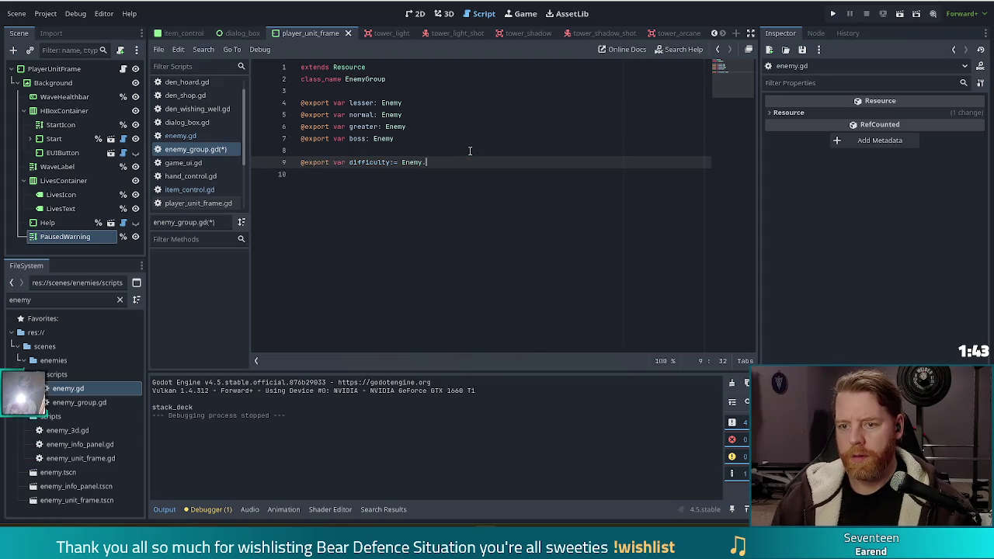
text(.D)
key(Return)
text(.)
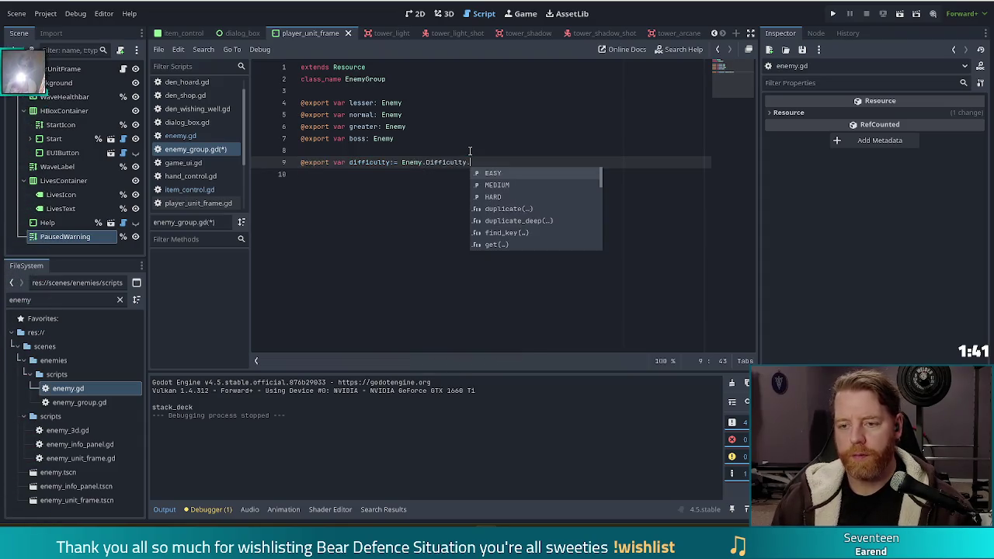
key(Return)
key(ctrl+s)
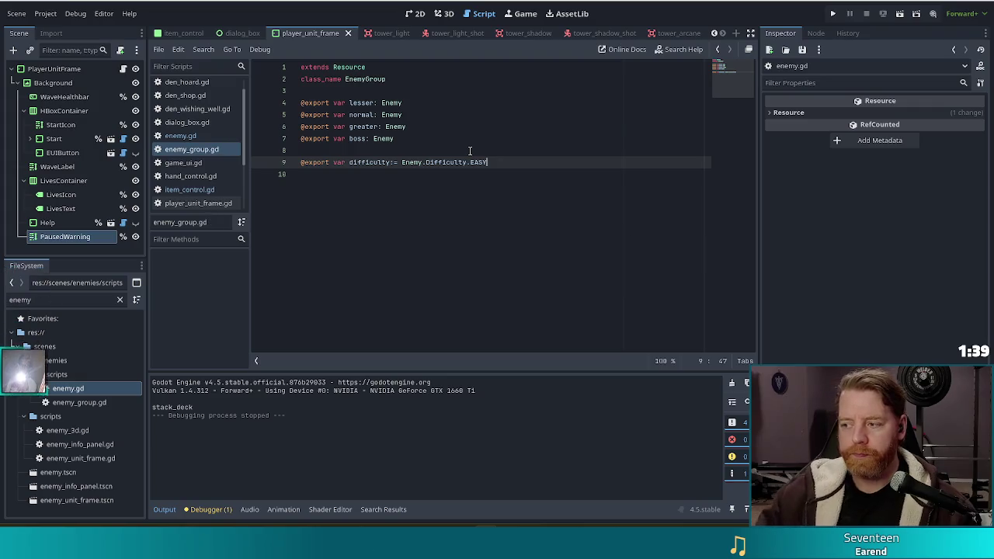
triple_click(497, 160)
click(494, 161)
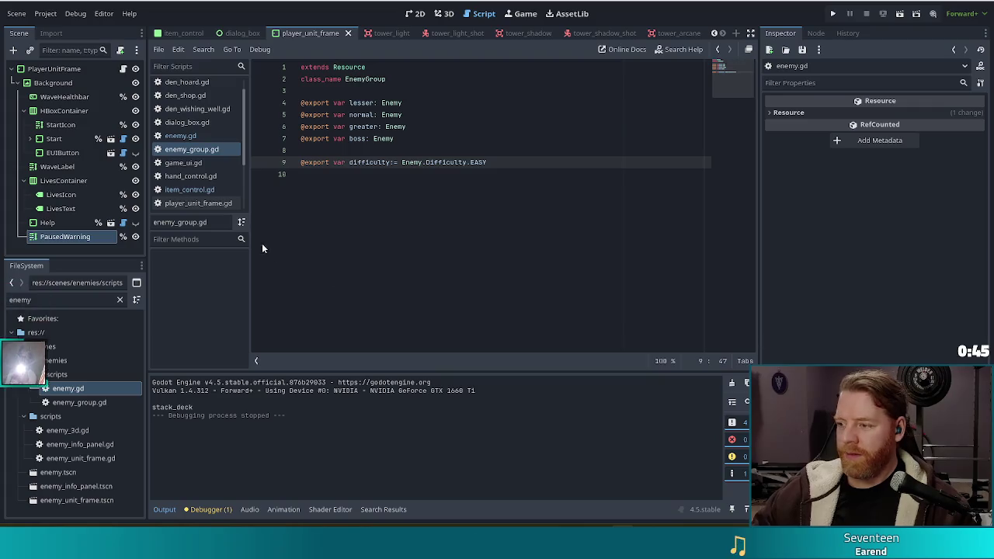
Step: Save the project with the difficulty export changes
click(489, 204)
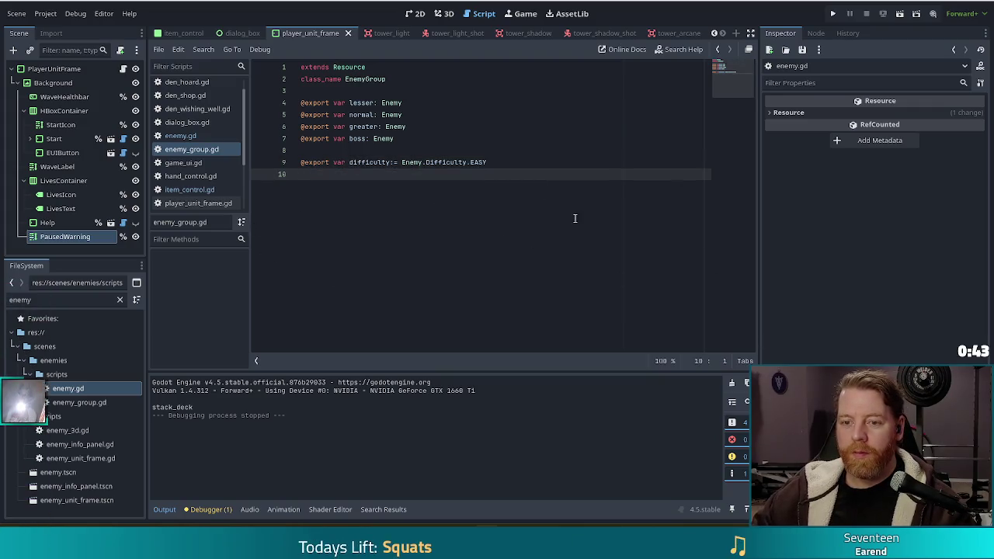
click(511, 163)
key(ctrl+s)
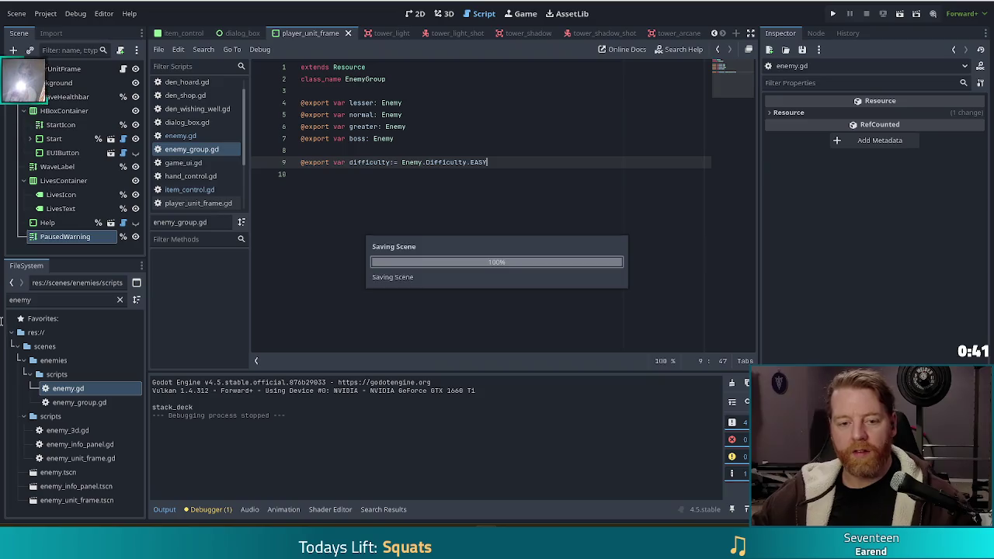
Step: Filter the FileSystem by 'skele' and inspect skeleton_mages.tres
click(49, 303)
text(skele)
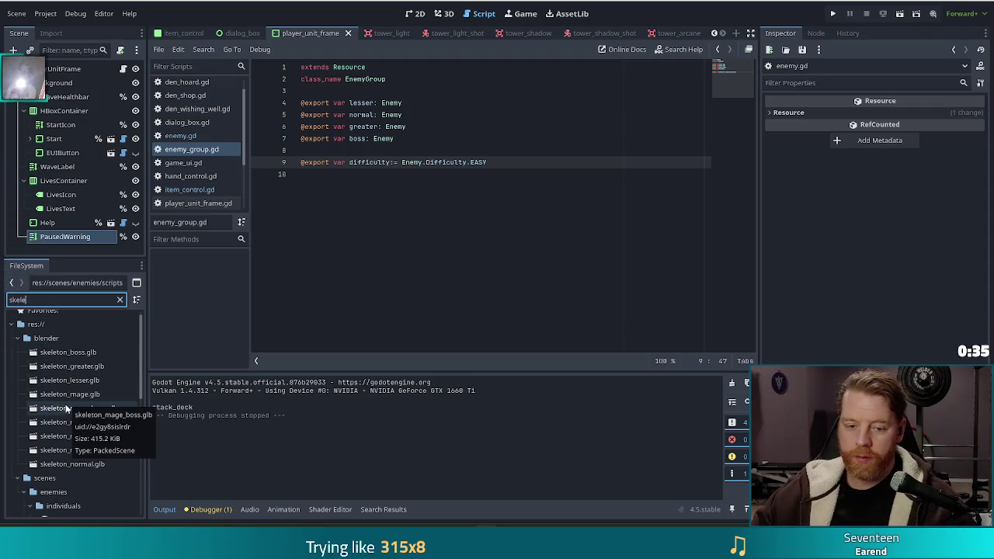
scroll(67, 405, down, 5)
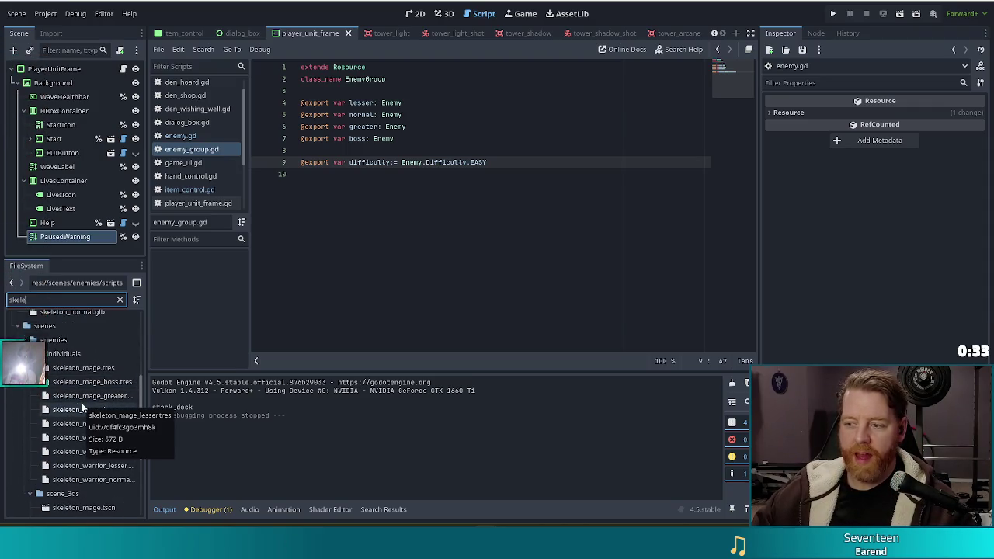
scroll(82, 403, down, 5)
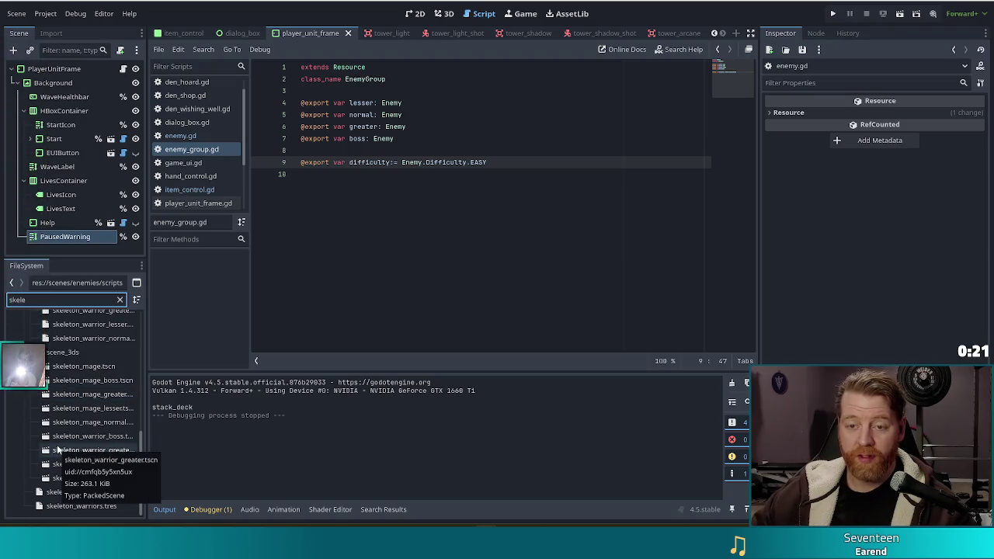
click(81, 491)
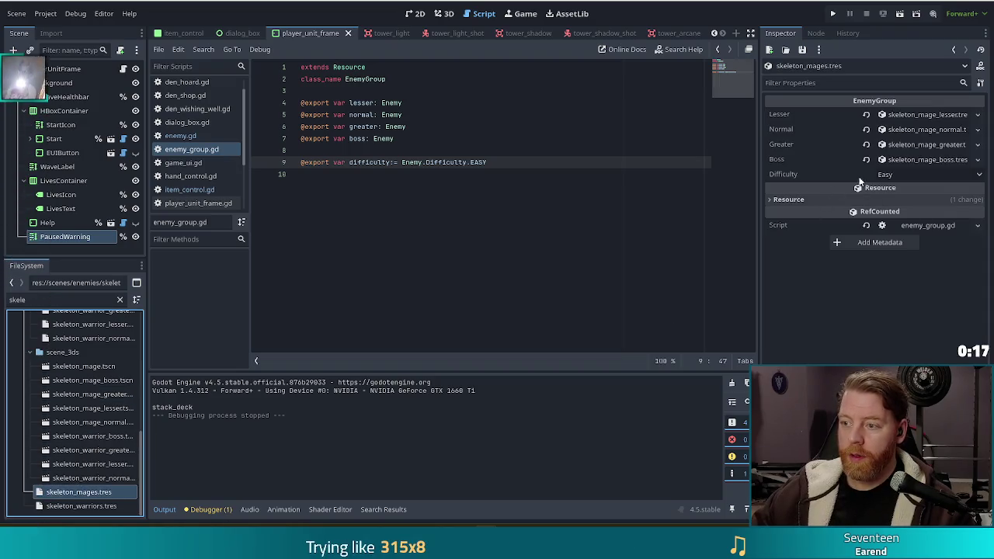
Step: Set Difficulty to Medium on skeleton_mages.tres and skeleton_warriors.tres, then save
click(885, 174)
click(888, 200)
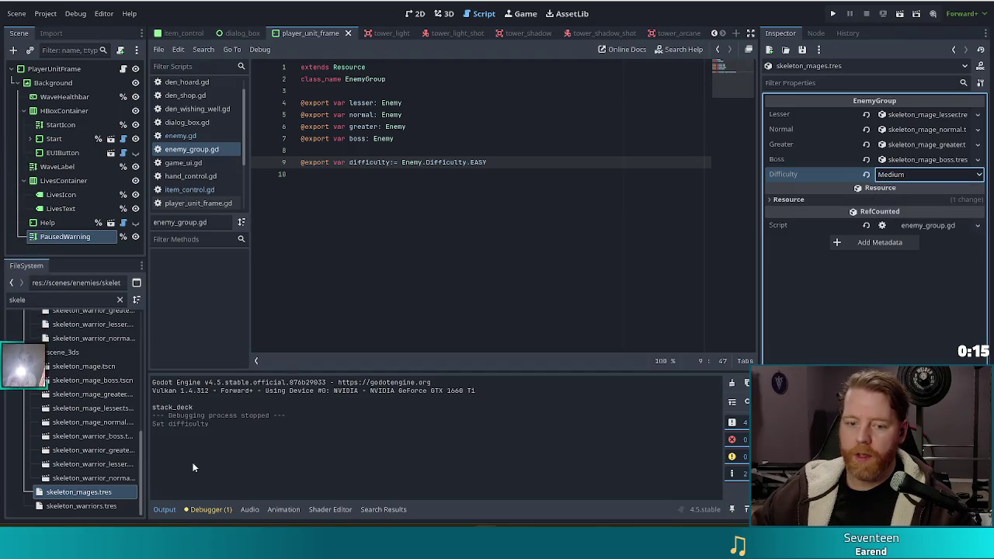
click(80, 505)
click(788, 199)
click(899, 174)
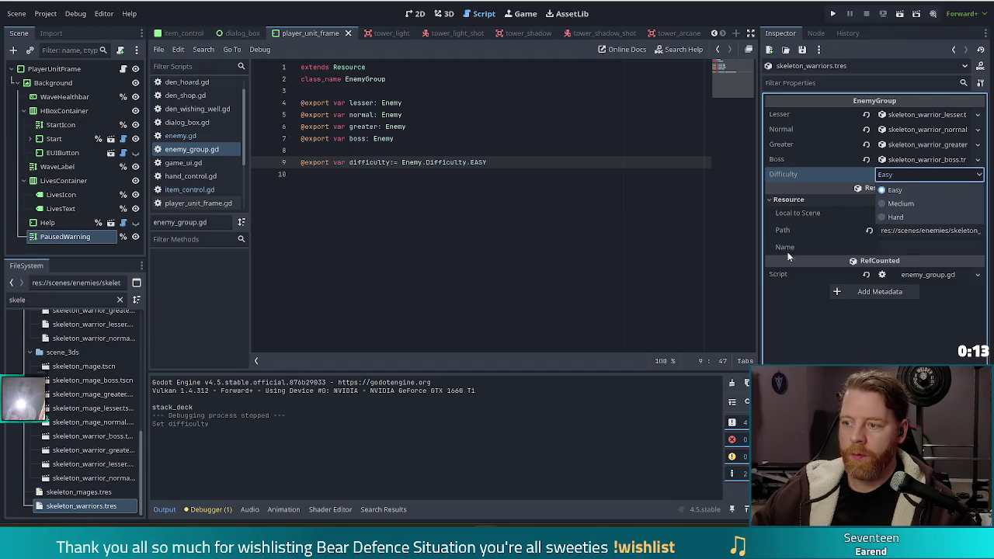
click(893, 201)
key(ctrl+s)
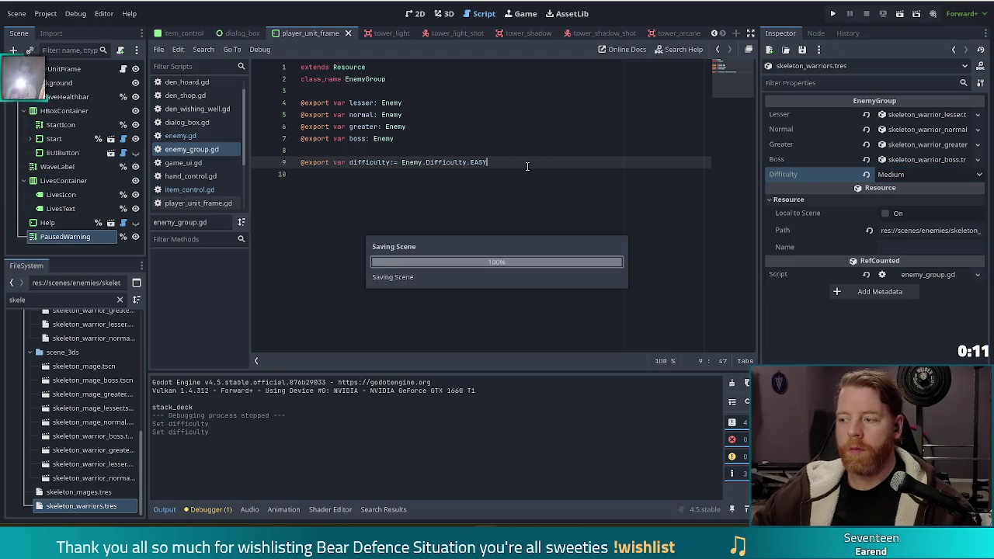
Step: Review the normal, greater and boss variable lines in the script editor
drag(369, 126, 380, 127)
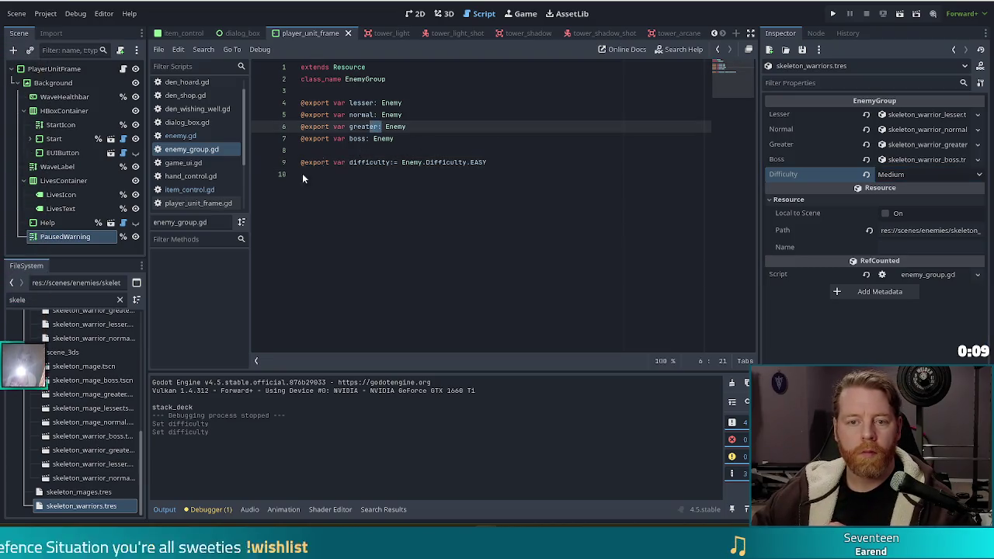
click(389, 114)
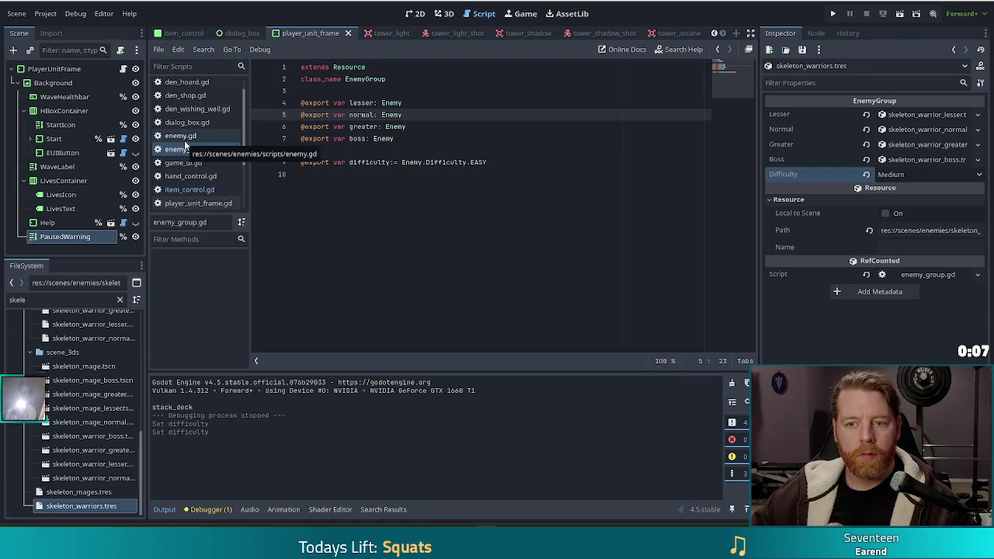
click(481, 139)
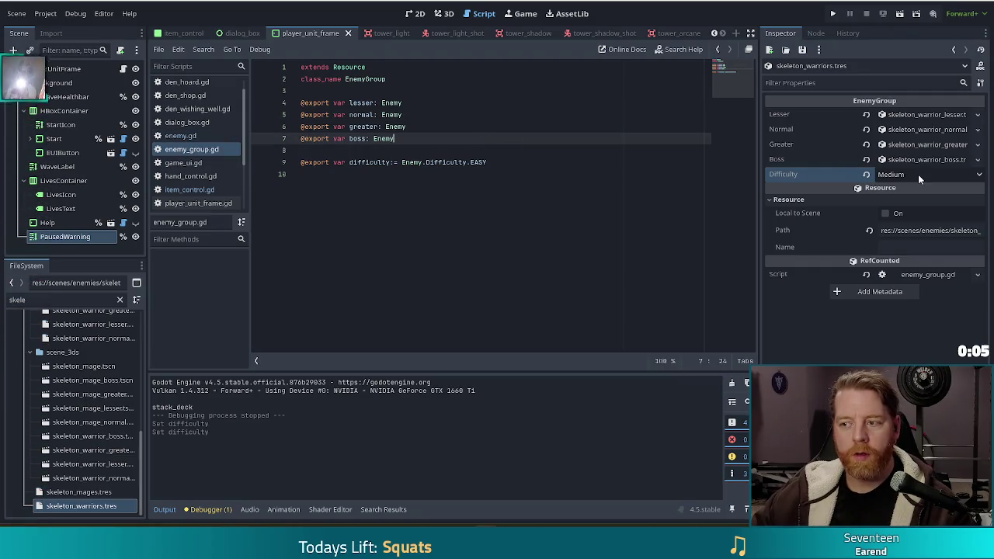
click(466, 126)
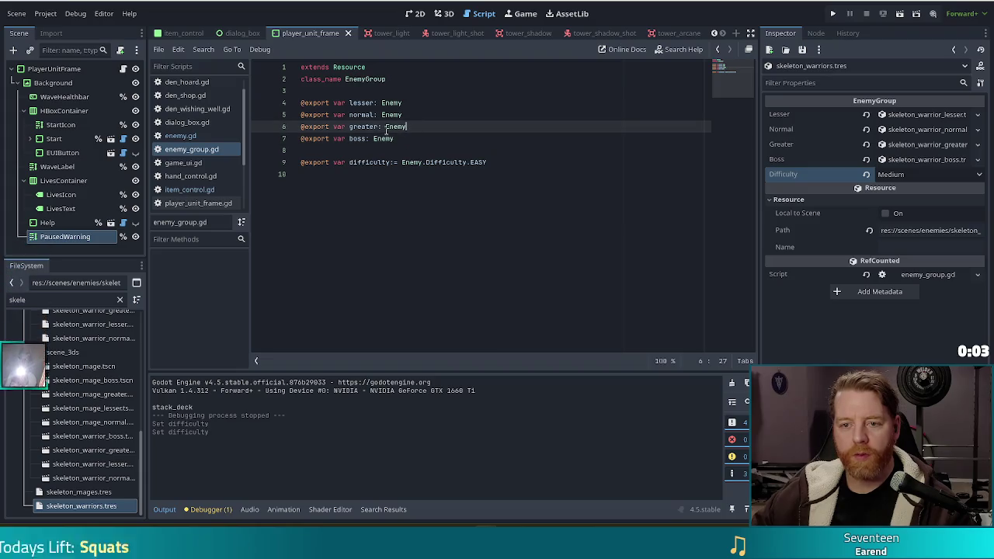
scroll(207, 136, up, 2)
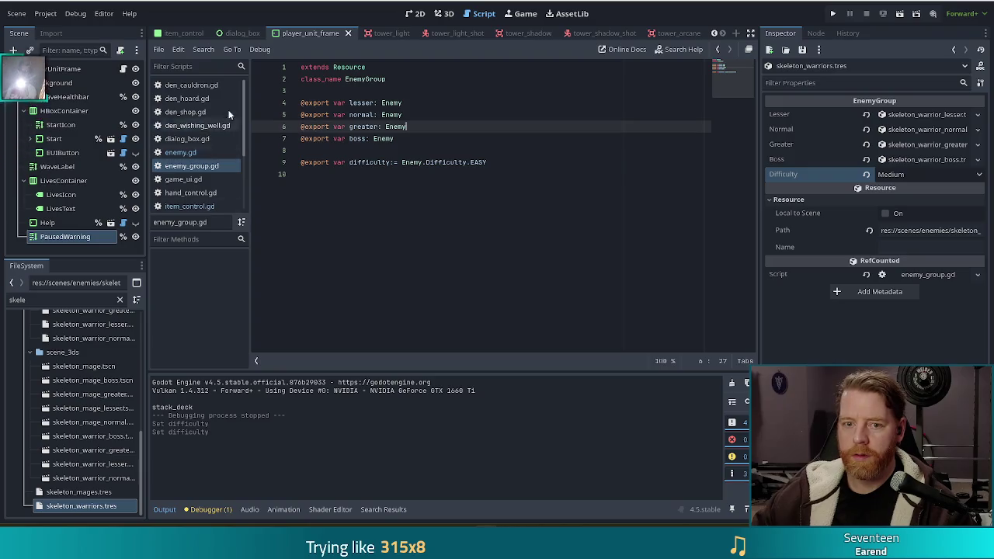
click(7, 299)
Step: Filter the FileSystem by 'game' and open game.gd in the script editor
key(BackSpace)
key(BackSpace)
key(BackSpace)
text(gmae)
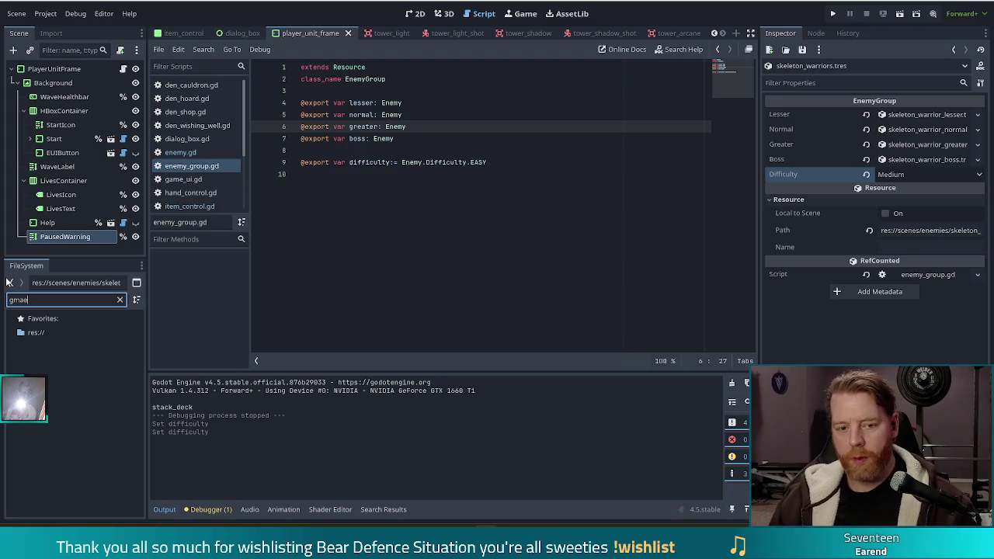
text(game)
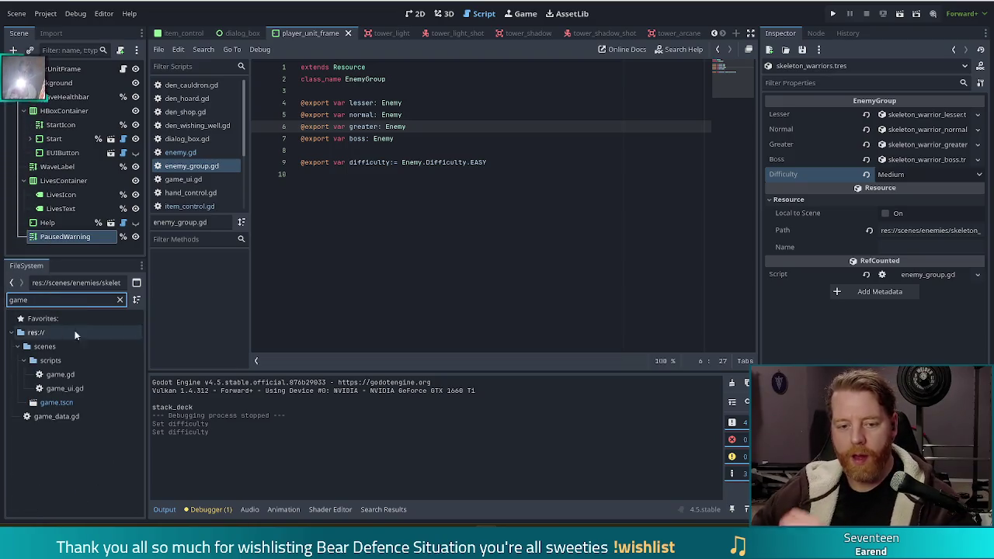
double_click(62, 376)
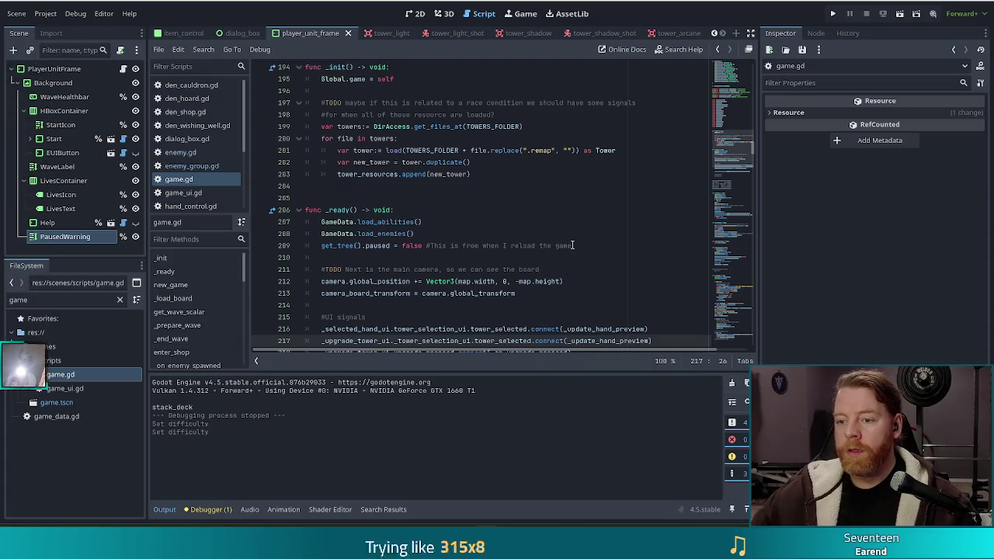
click(597, 249)
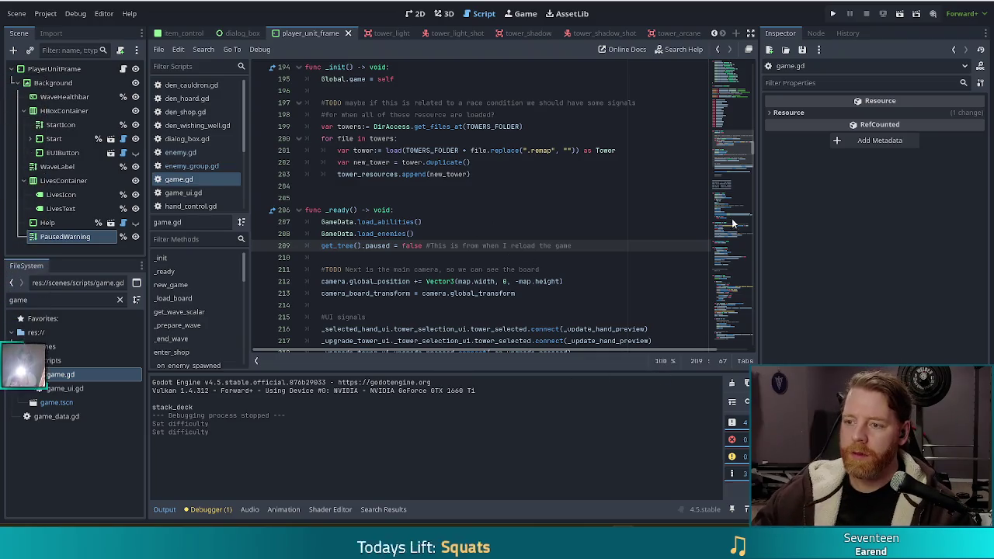
scroll(732, 154, up, 13)
click(502, 202)
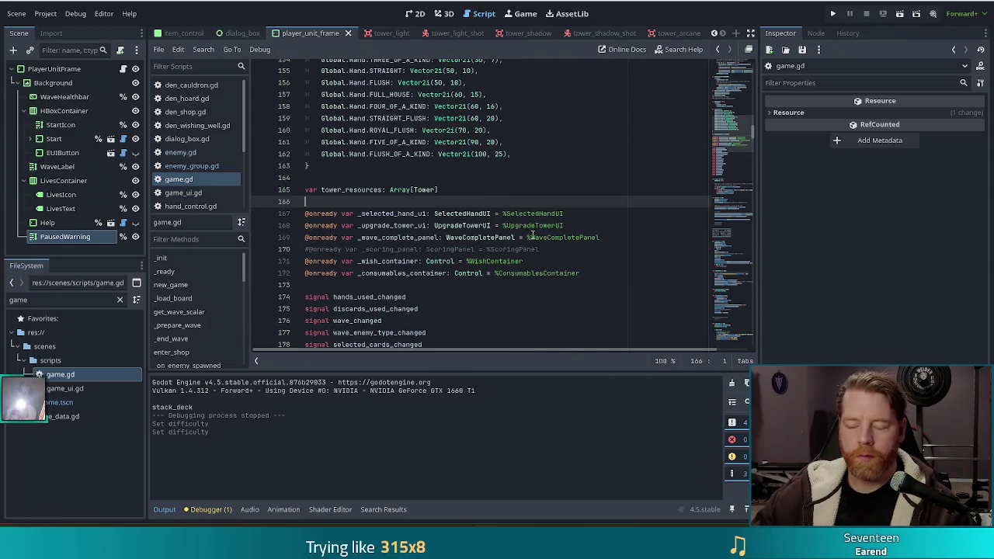
scroll(533, 235, down, 4)
scroll(532, 235, down, 1)
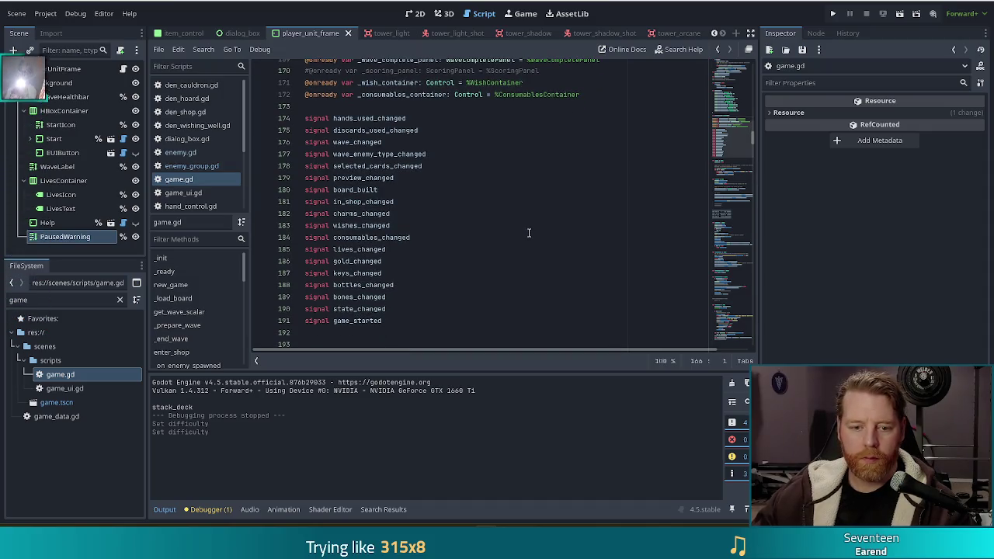
scroll(519, 229, up, 2)
click(518, 216)
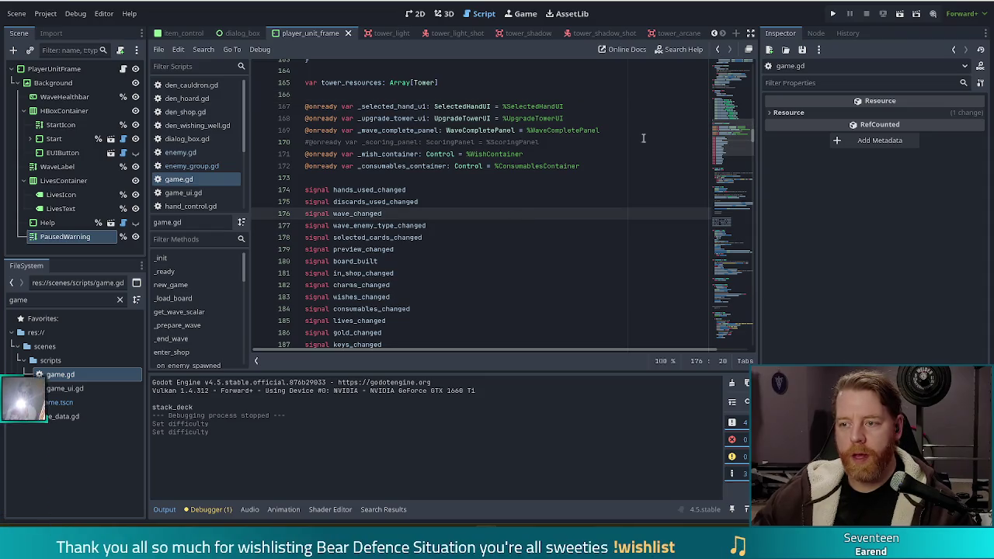
click(528, 119)
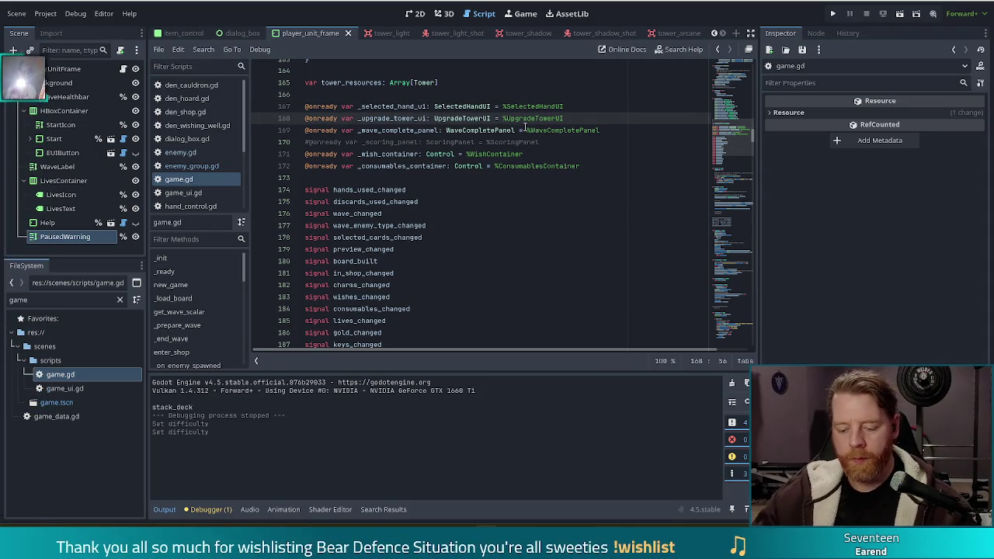
key(ctrl+f)
text(ene)
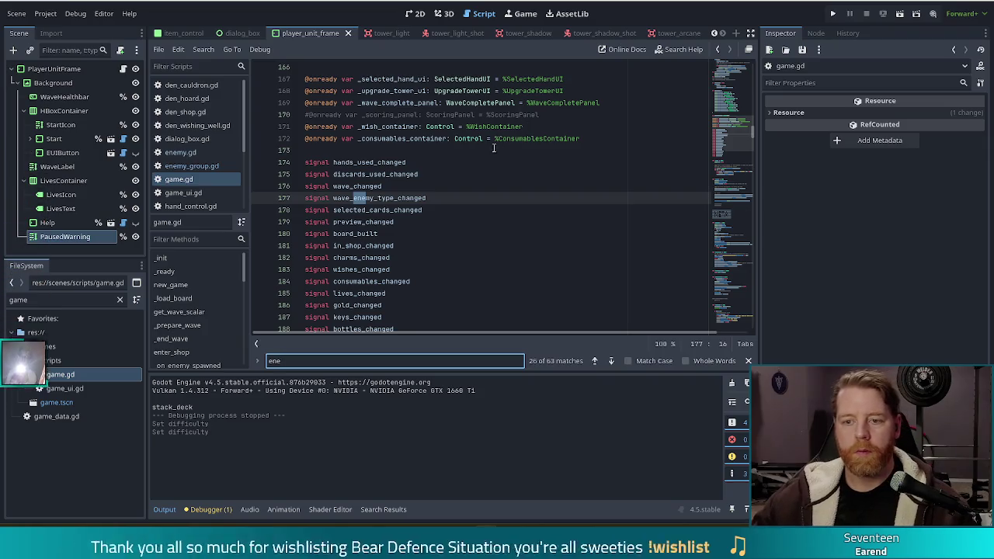
text(my_type)
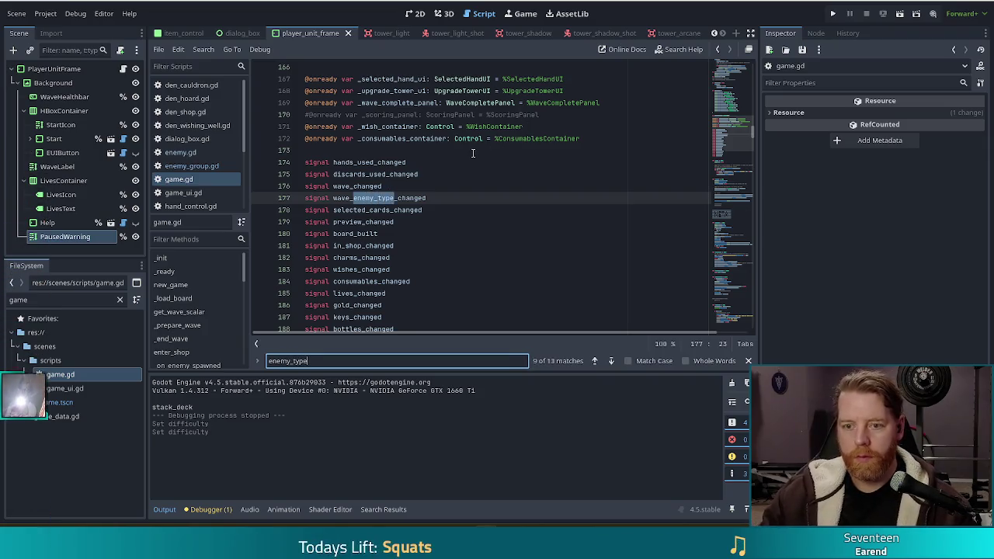
click(594, 361)
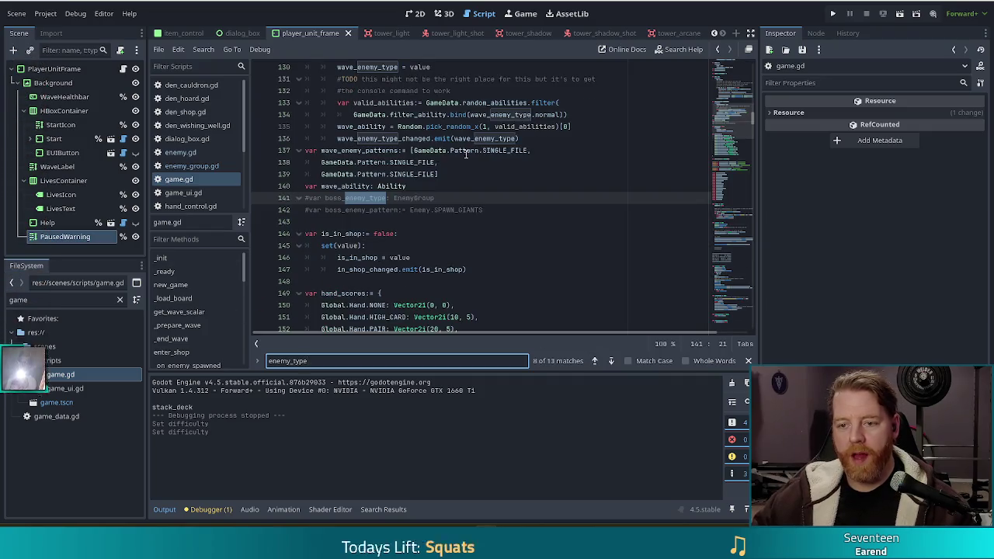
click(594, 361)
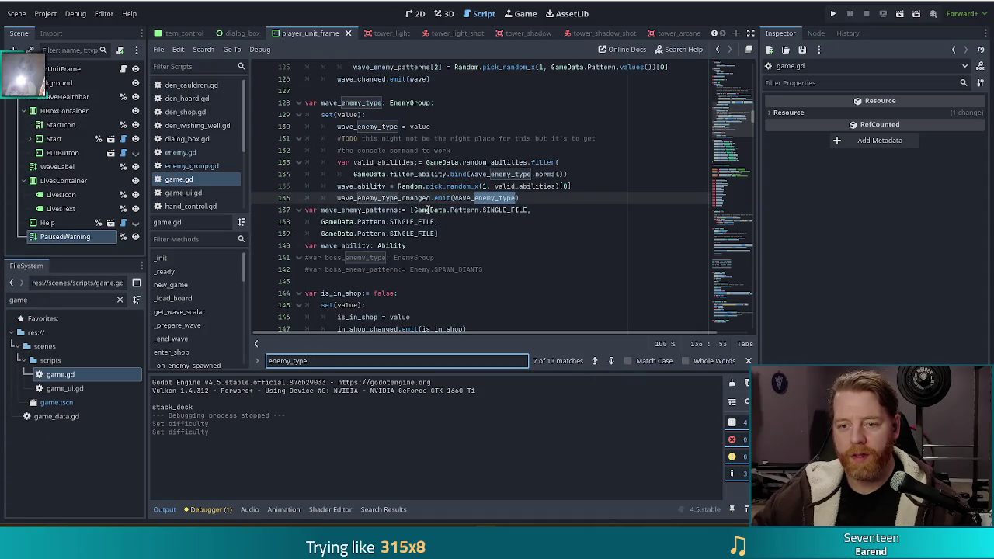
click(365, 200)
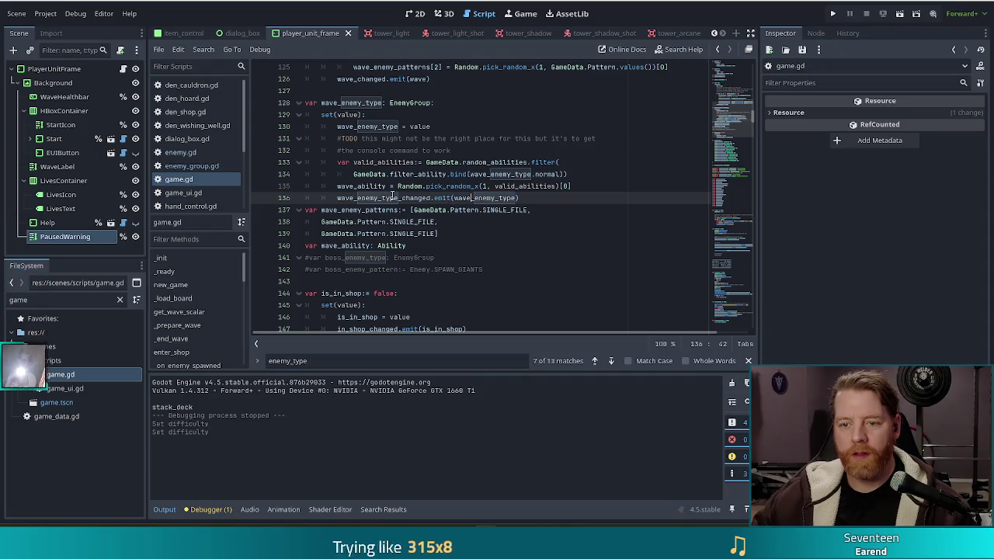
click(405, 127)
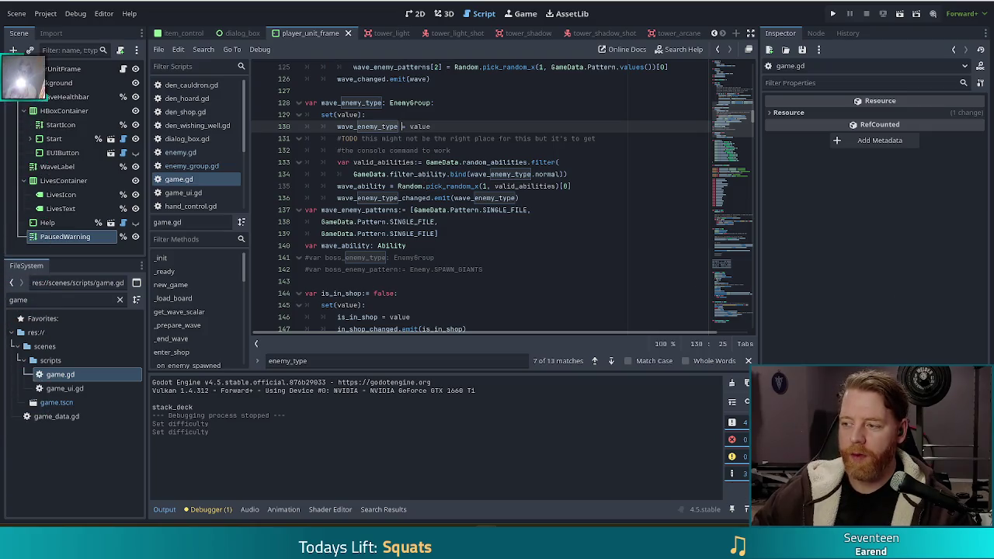
click(475, 186)
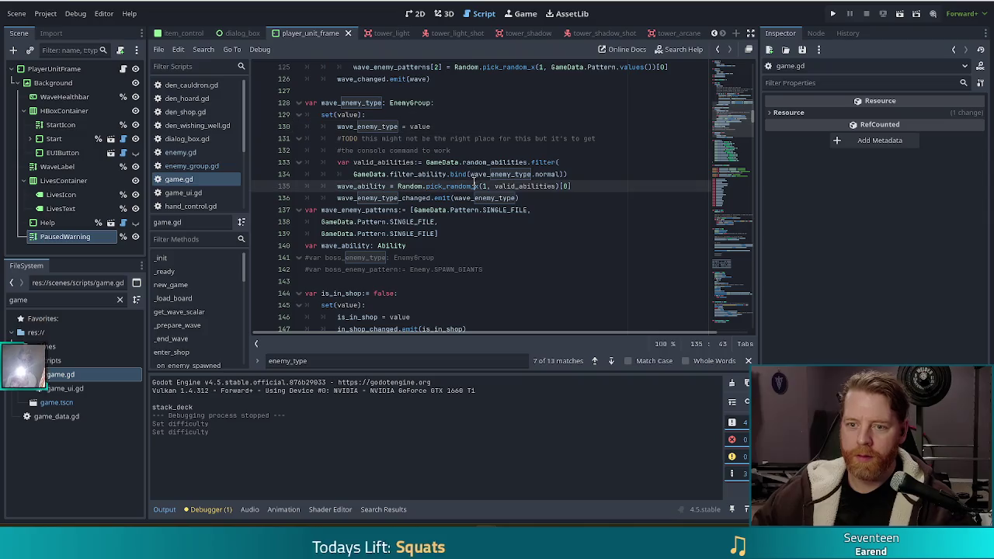
drag(476, 151, 474, 139)
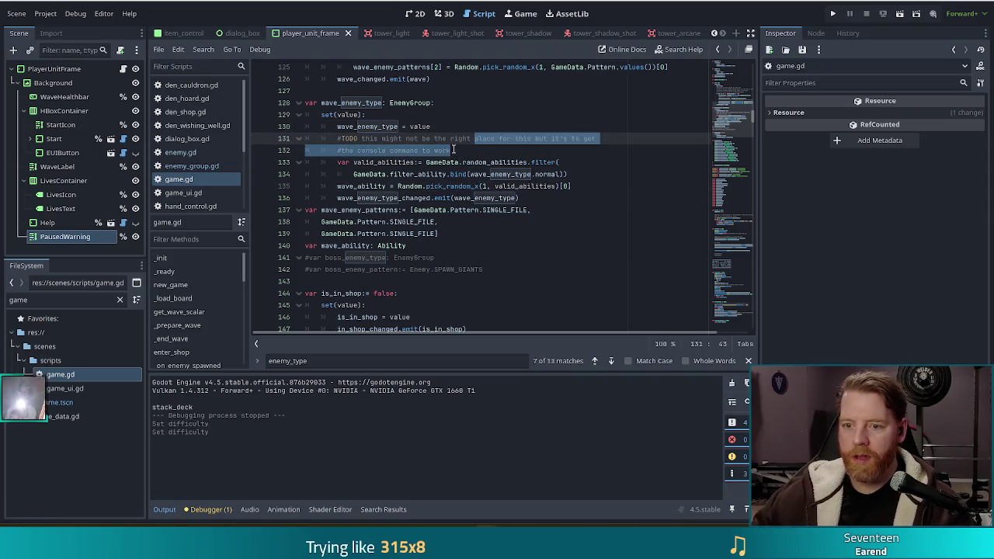
click(453, 149)
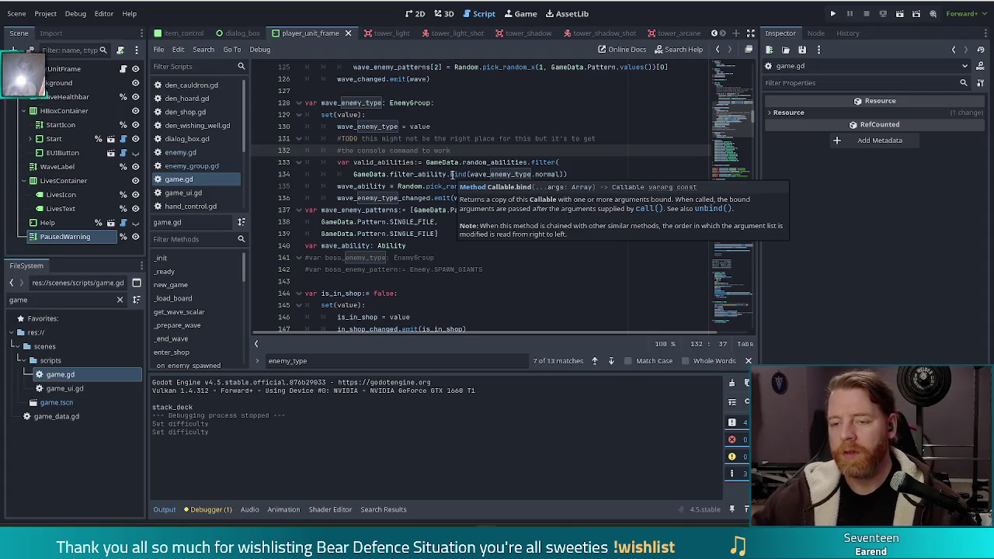
click(577, 162)
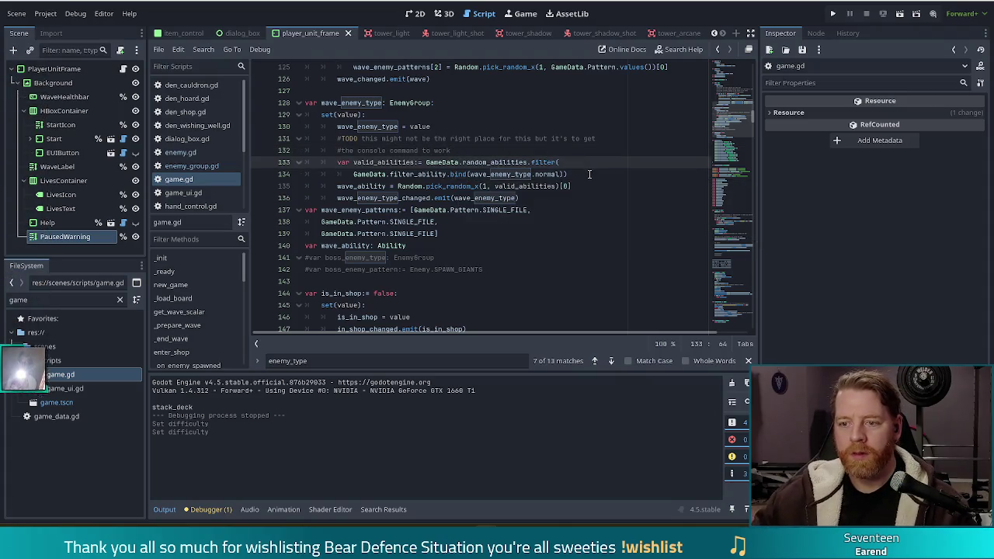
click(584, 174)
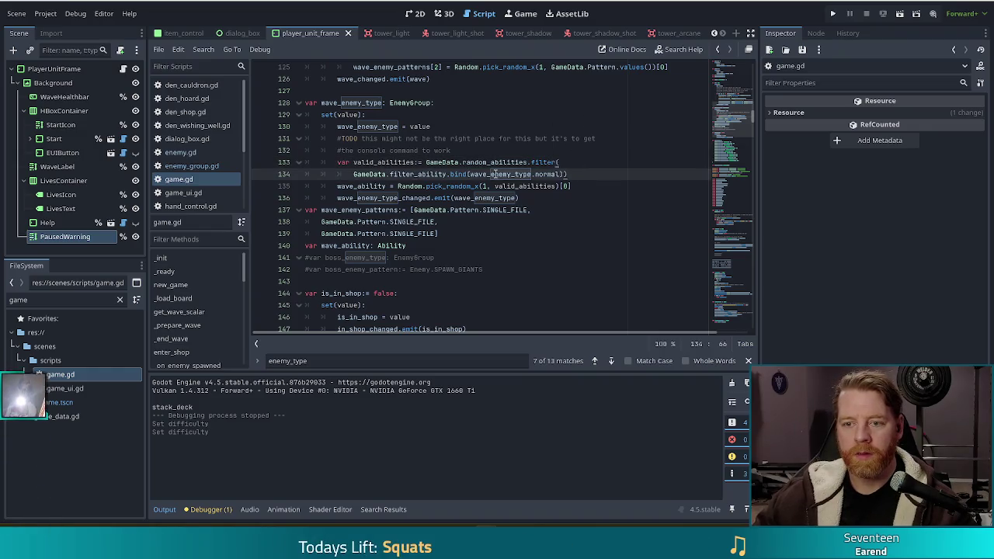
click(564, 187)
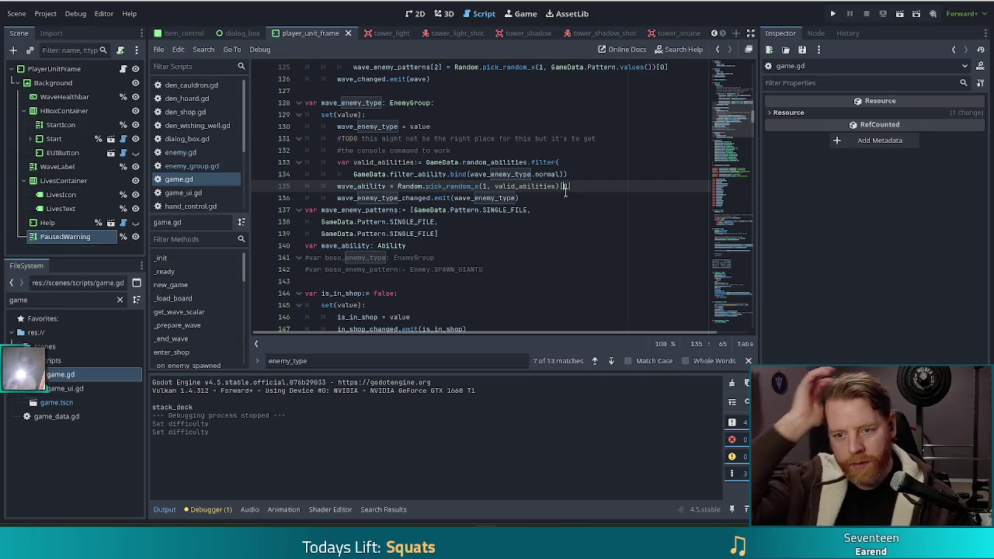
click(401, 198)
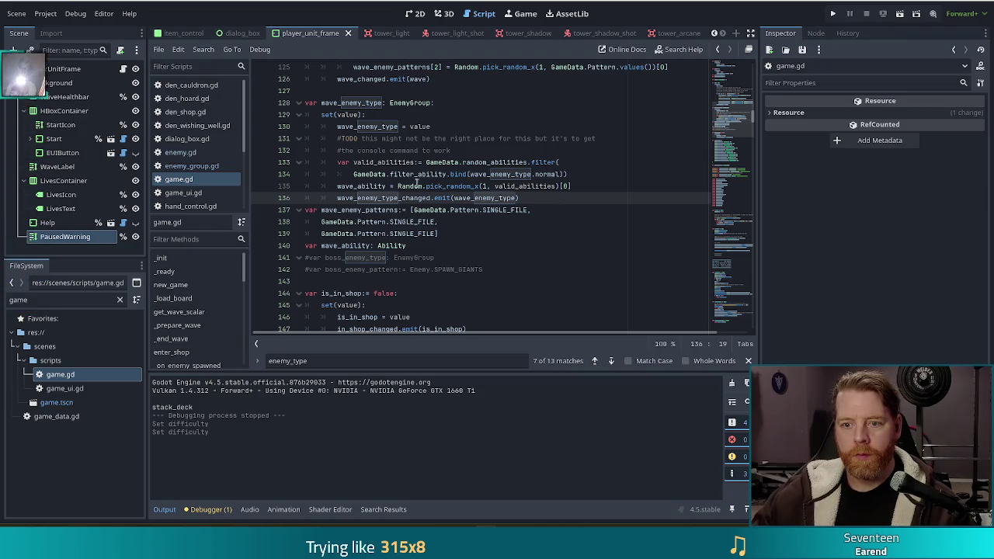
click(491, 163)
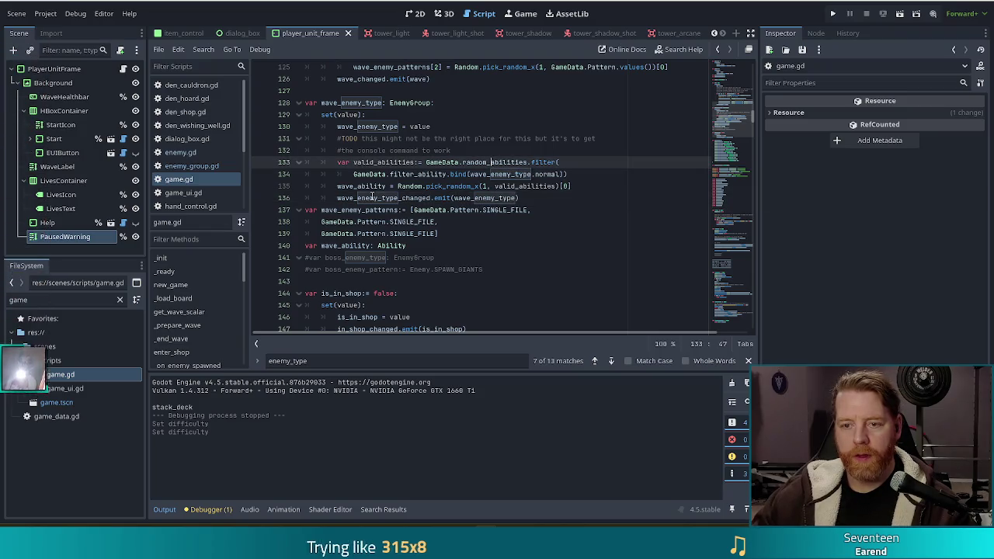
click(405, 198)
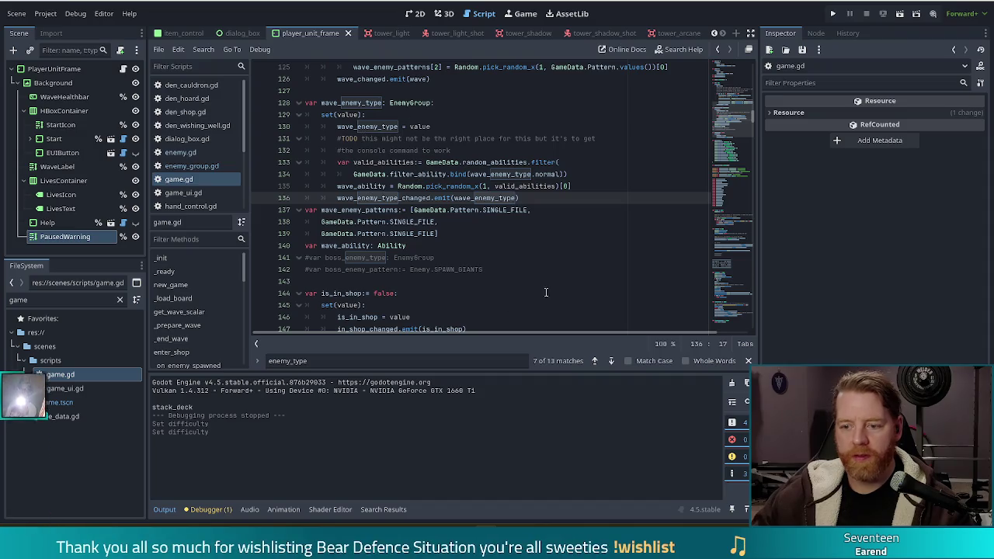
scroll(438, 149, down, 1)
scroll(438, 150, up, 4)
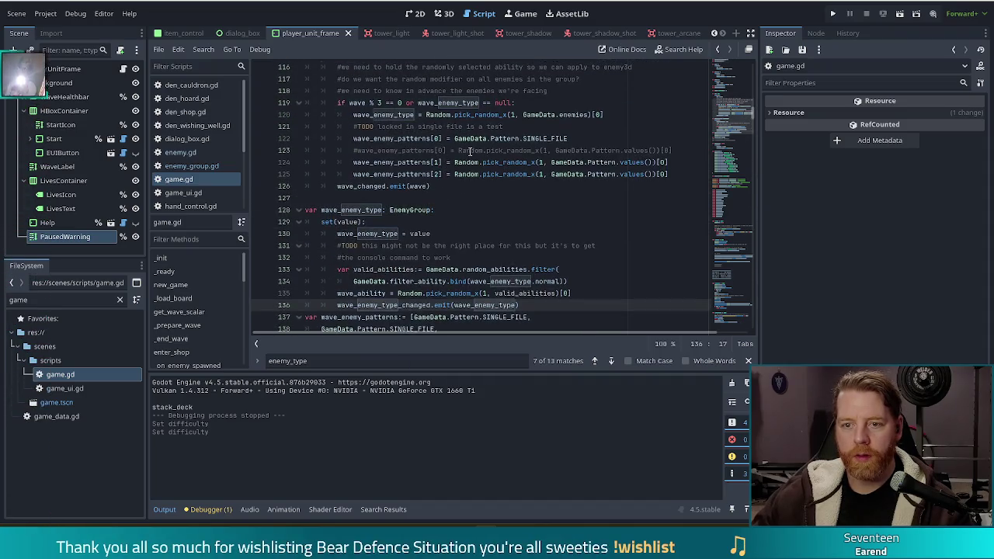
click(485, 151)
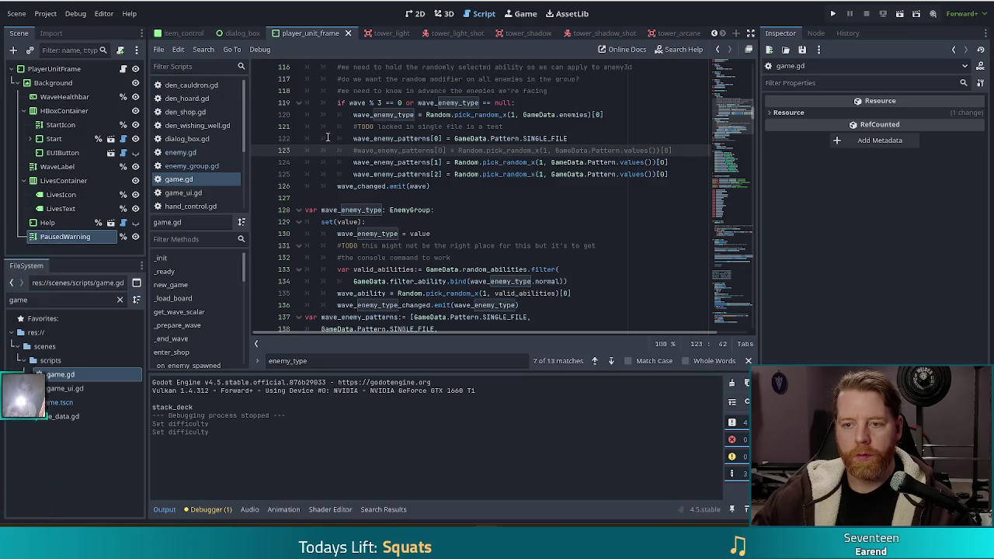
click(505, 115)
click(594, 116)
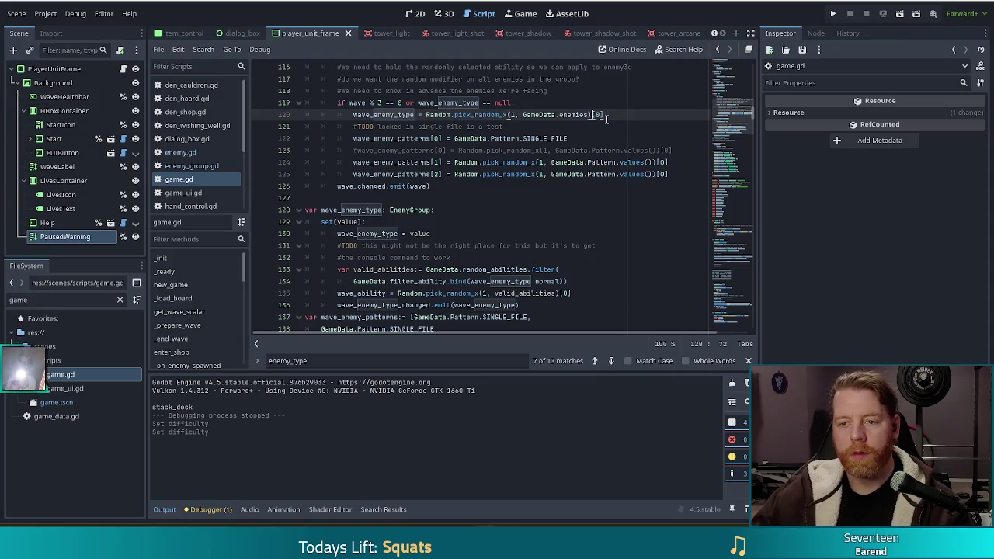
click(386, 103)
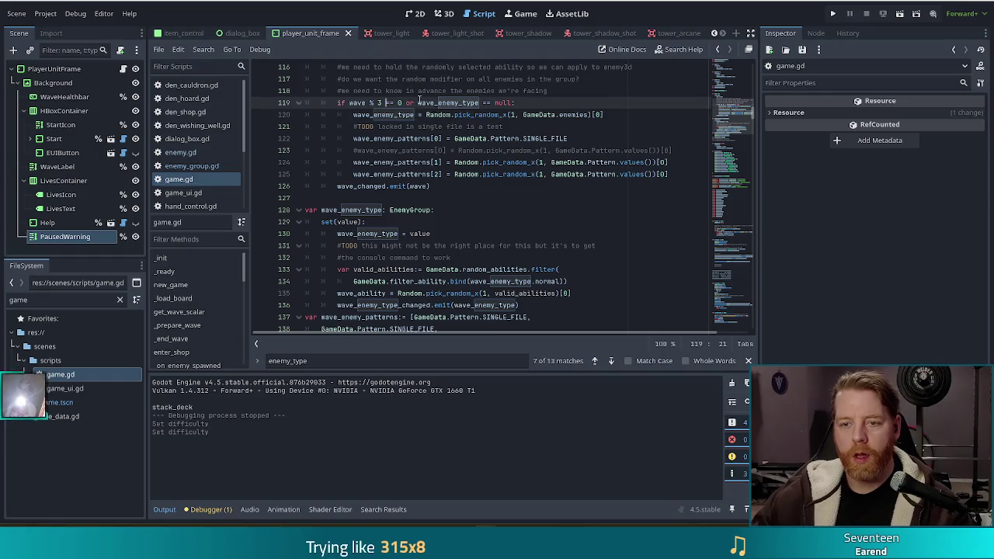
scroll(419, 102, up, 1)
drag(349, 139, 403, 138)
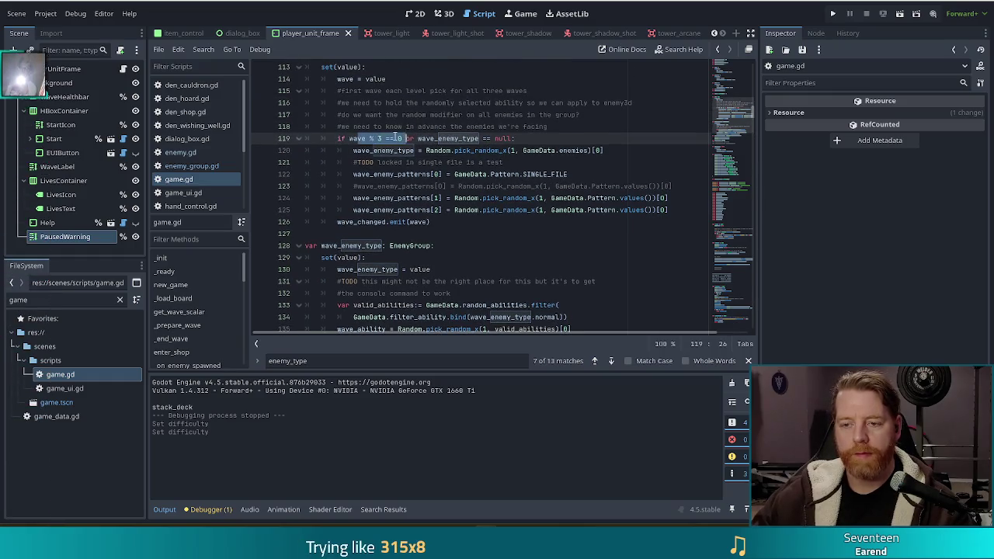
click(396, 138)
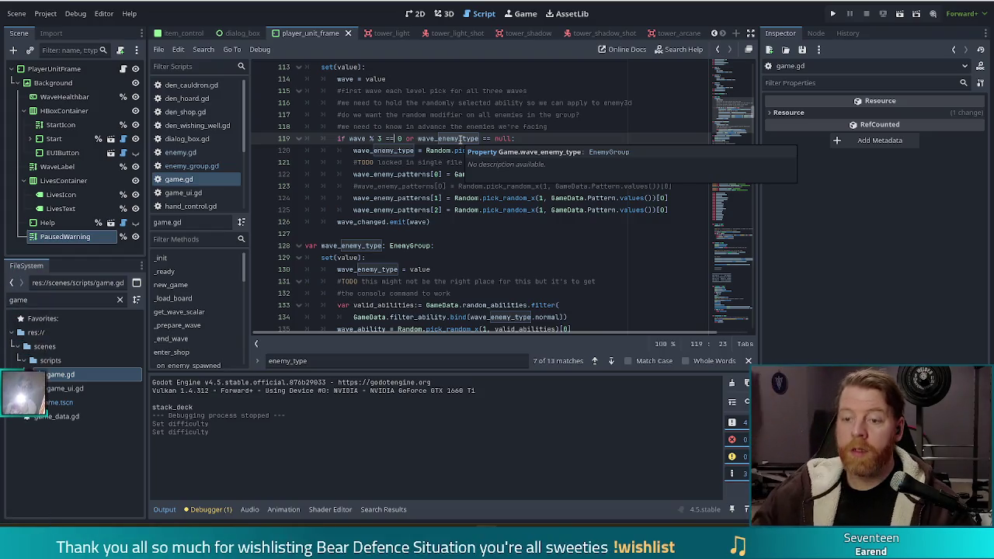
key(Return)
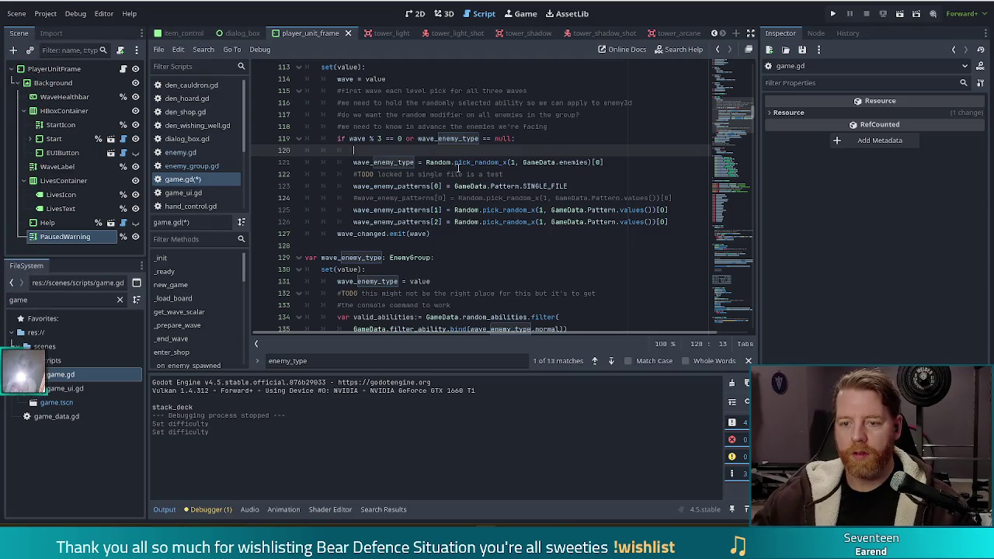
Step: Replace the single-file TODO with 'if wave == 0' and indent the two pick lines under it
drag(509, 174, 356, 176)
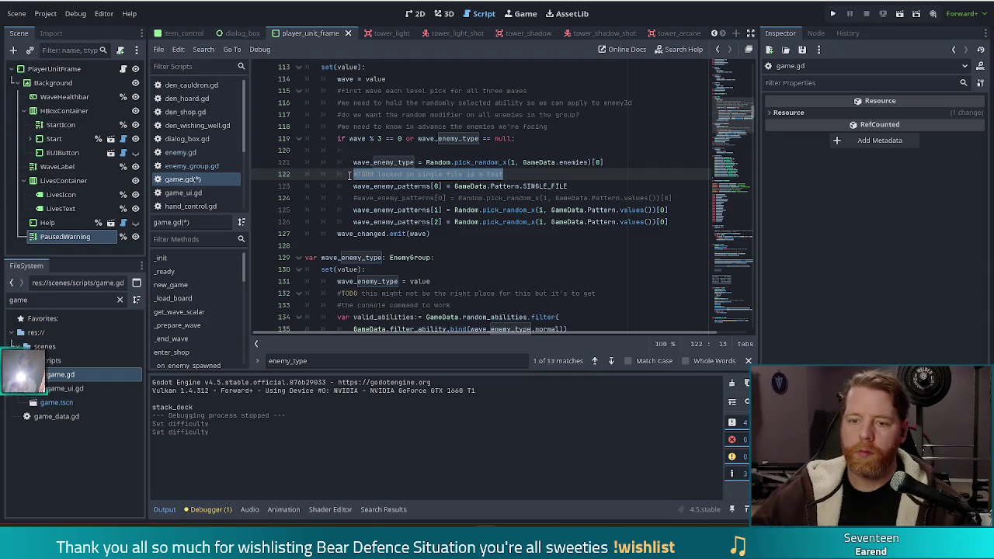
key(BackSpace)
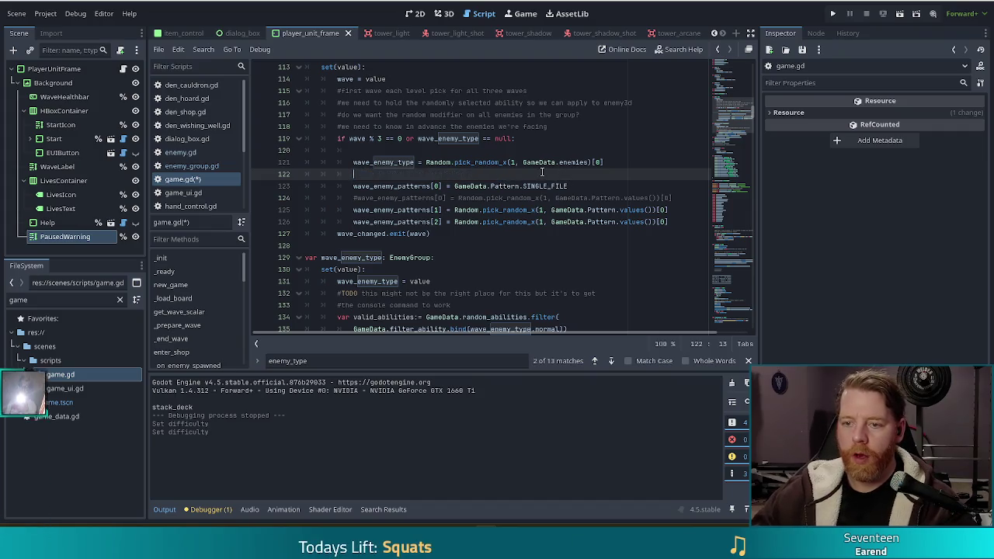
key(BackSpace)
key(BackSpace)
key(BackSpace)
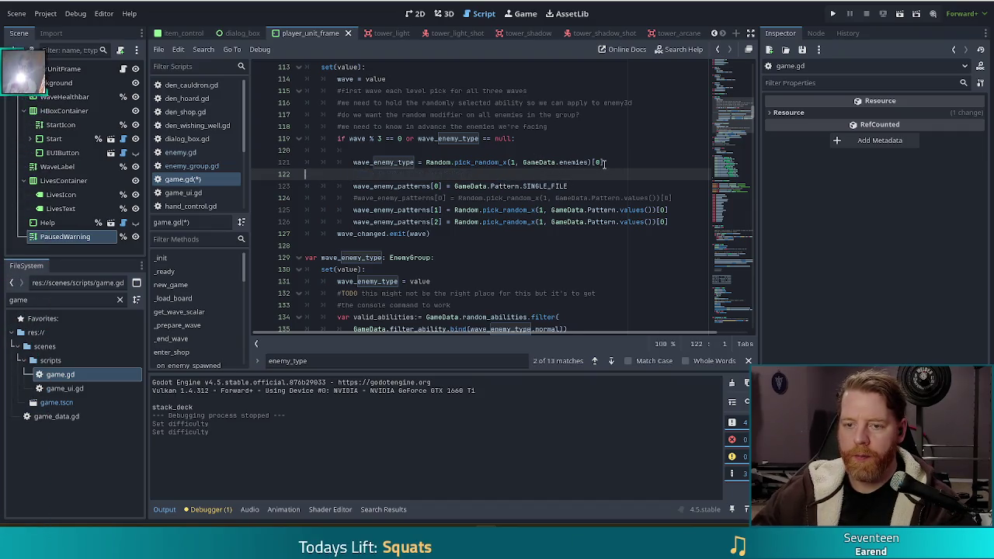
key(BackSpace)
click(485, 148)
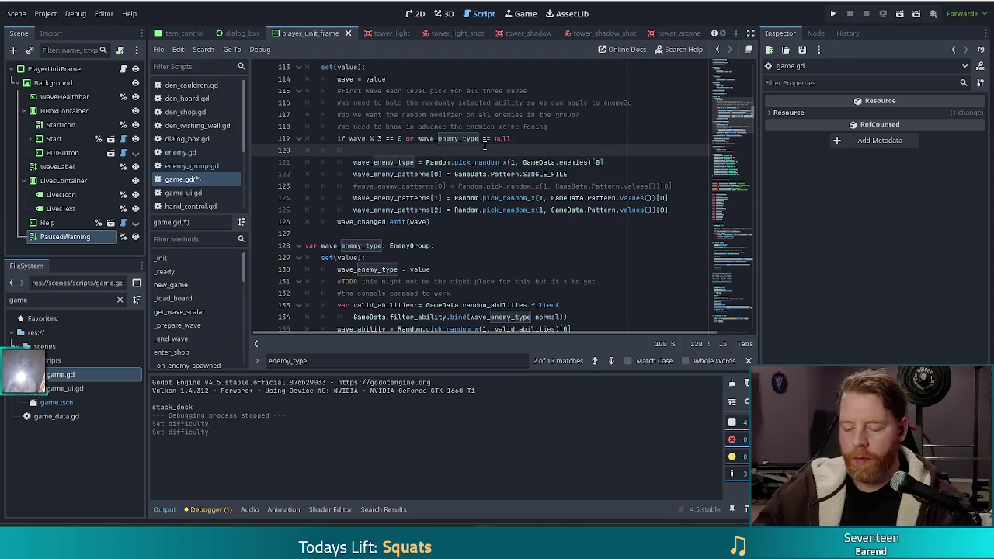
text(if wave == 0:)
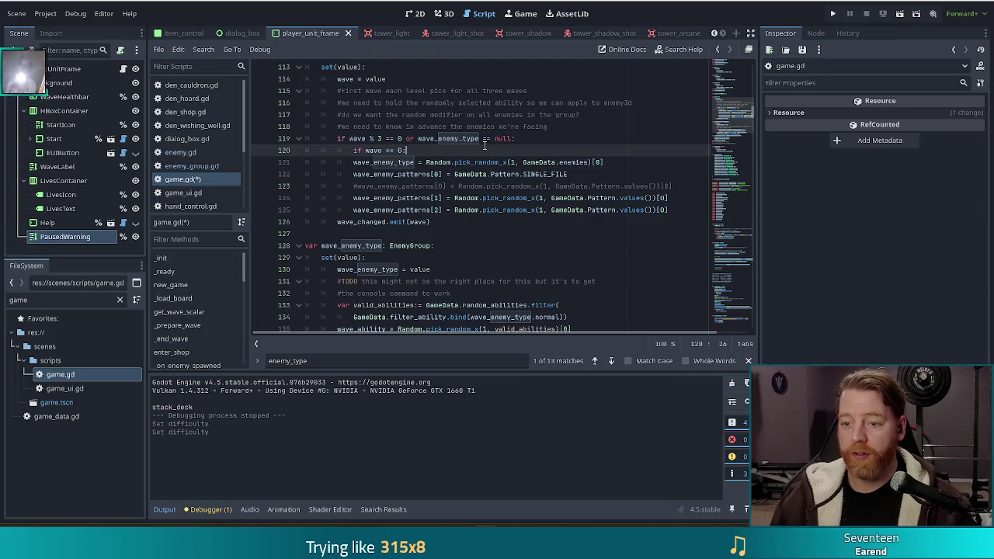
key(Down)
key(shift+Down)
key(Tab)
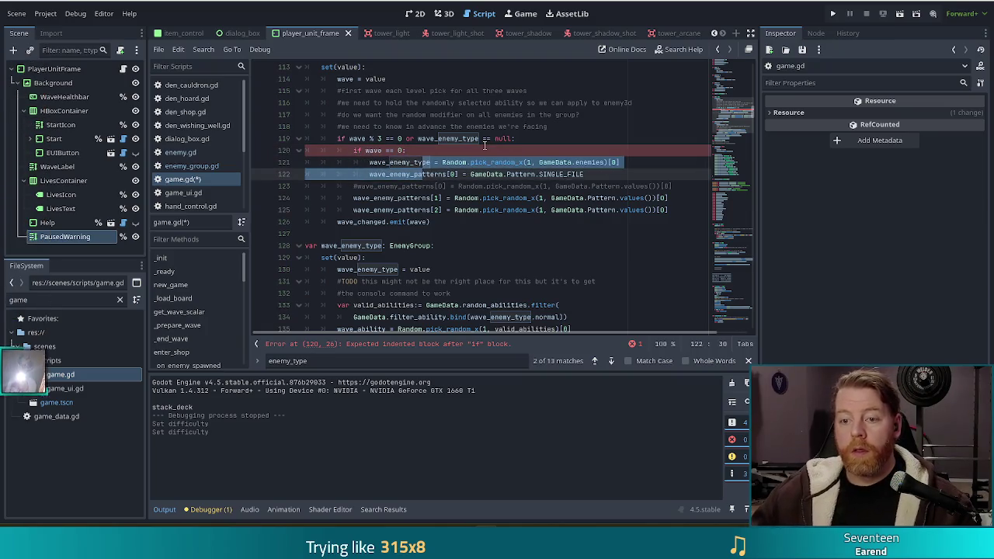
key(End)
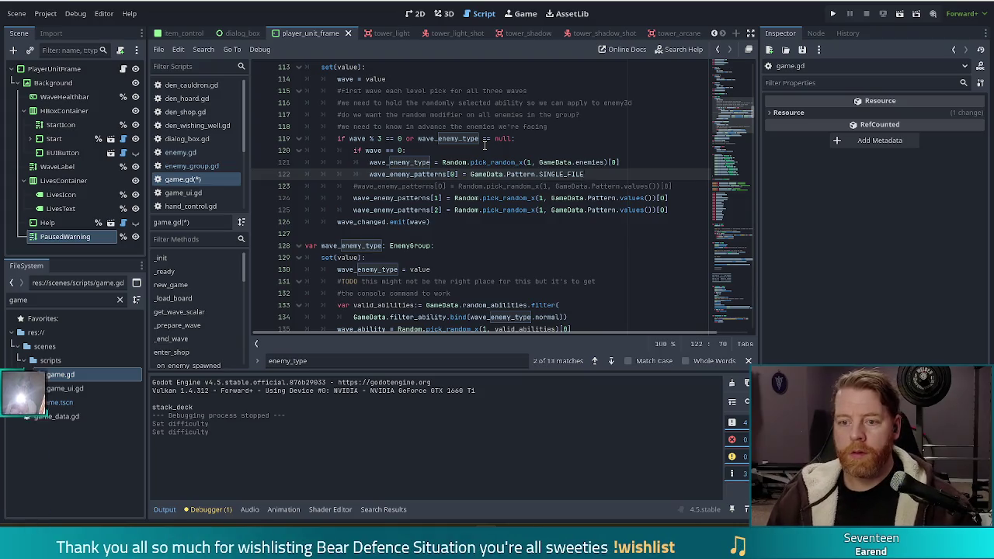
Step: Add an else branch holding a copy of the enemy pick and SINGLE_FILE pattern lines
key(Return)
key(BackSpace)
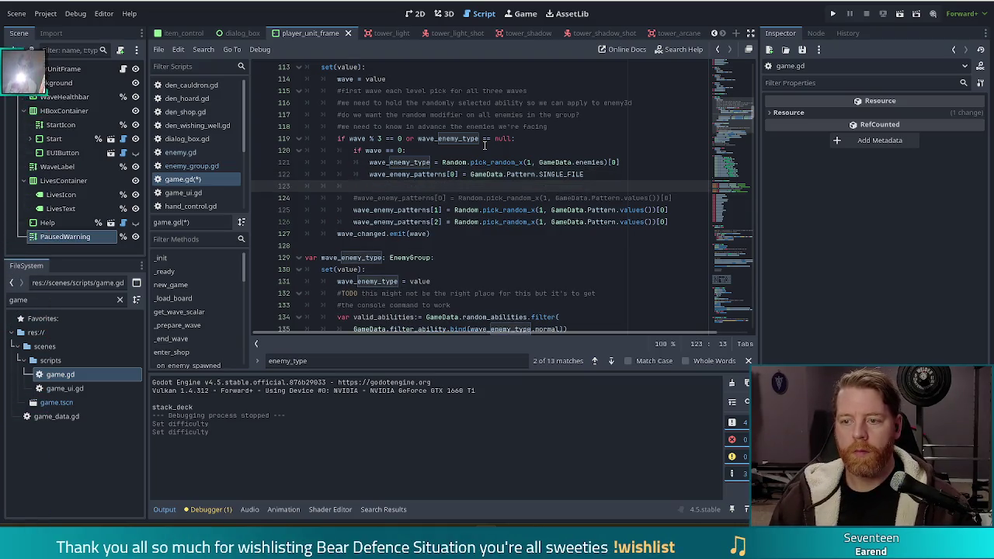
text(else:)
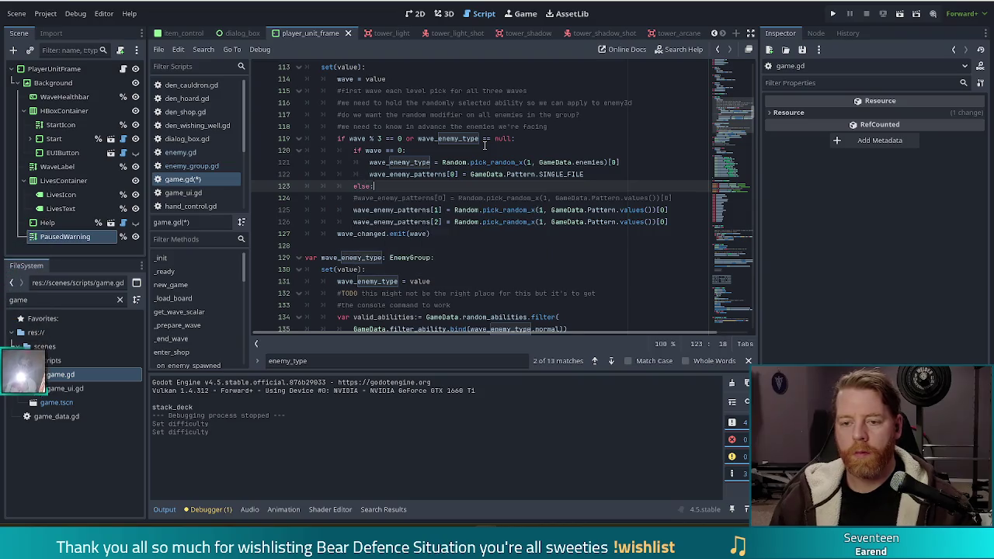
key(Return)
click(588, 174)
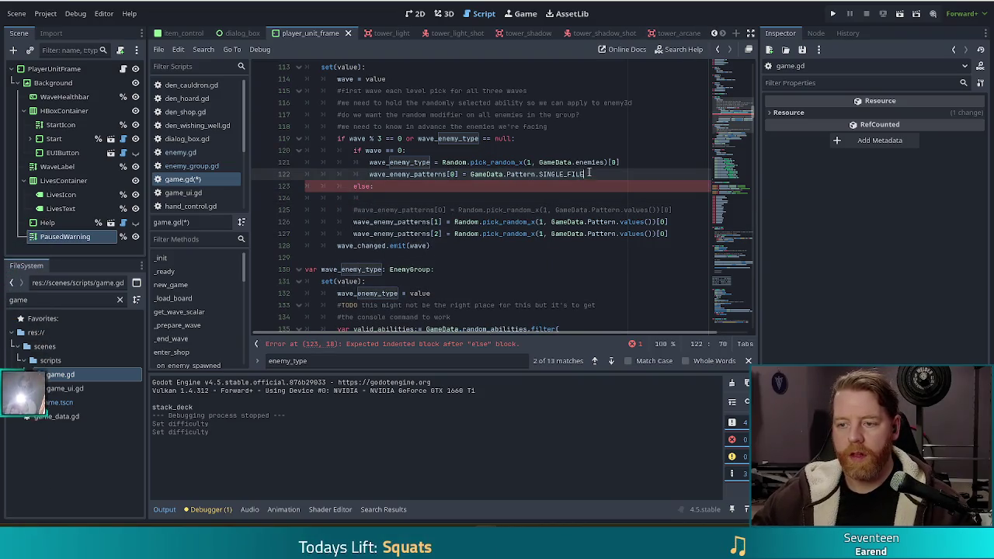
shift+click(588, 150)
click(414, 188)
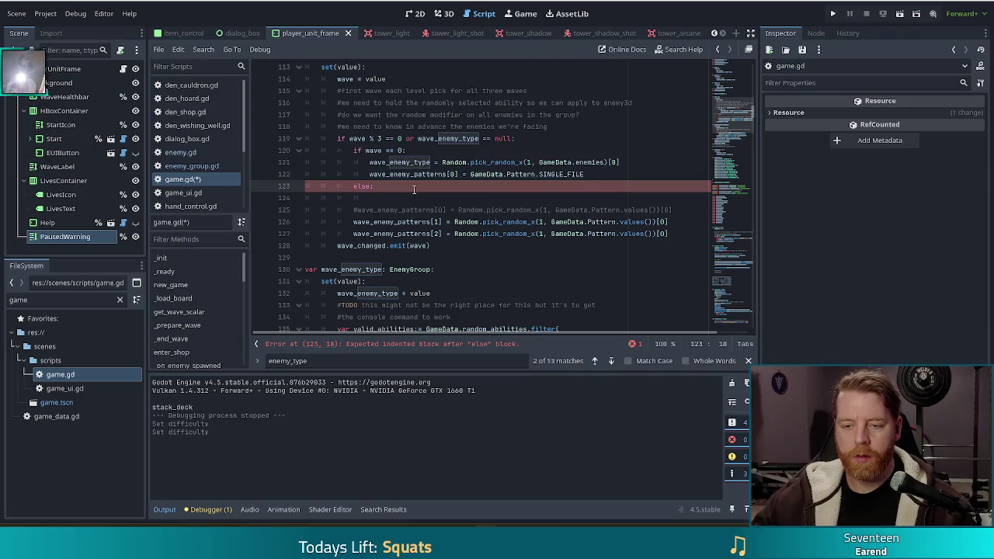
text(wave_enemy_type = Random.pick_random_x(1, GameData.enemies)[0] 				wave_enemy_patterns[0] = GameData.Pattern.SINGLE_FILE)
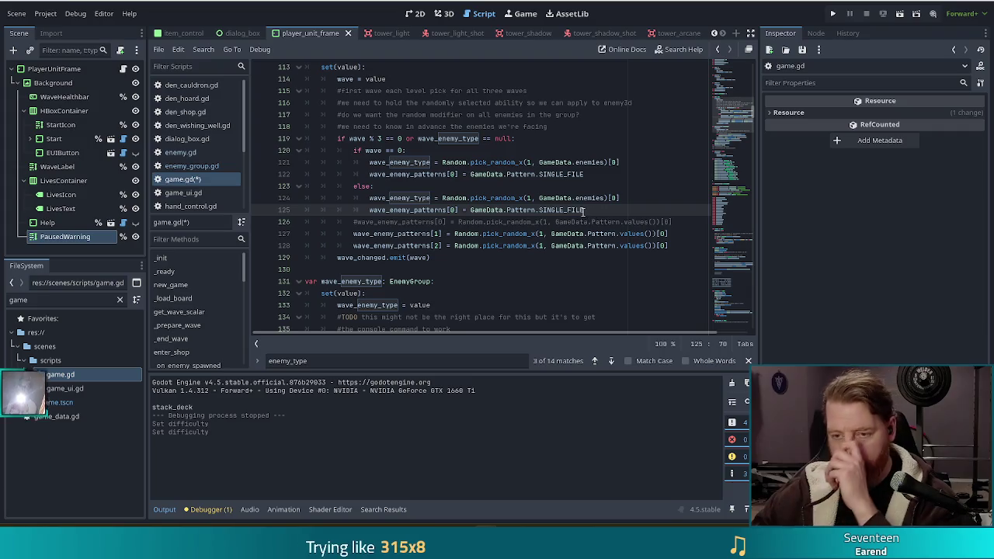
drag(667, 234, 456, 235)
drag(584, 210, 441, 210)
text(Random.pick_random_x(1, GameData.Pattern.values())[0])
click(505, 191)
click(444, 210)
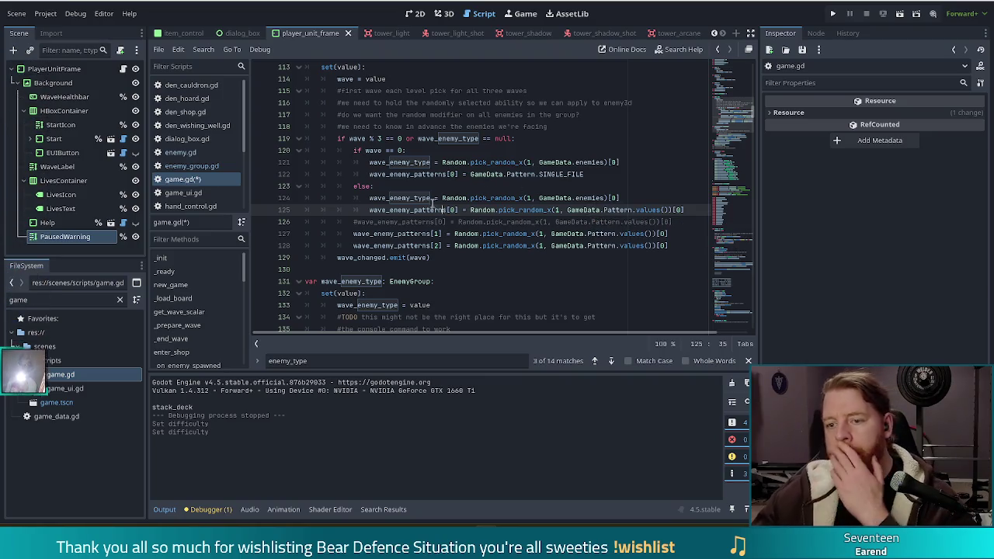
drag(693, 212, 693, 198)
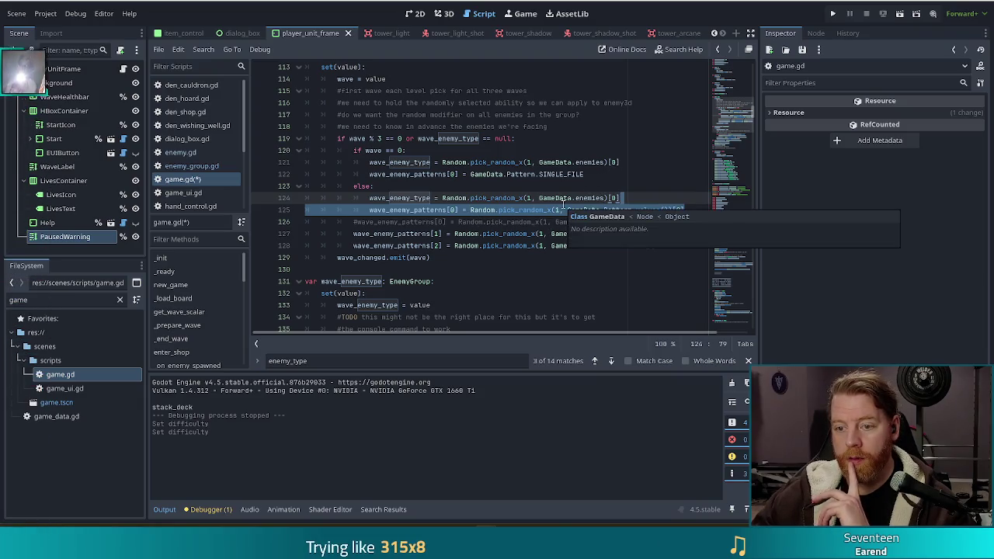
click(650, 197)
click(382, 222)
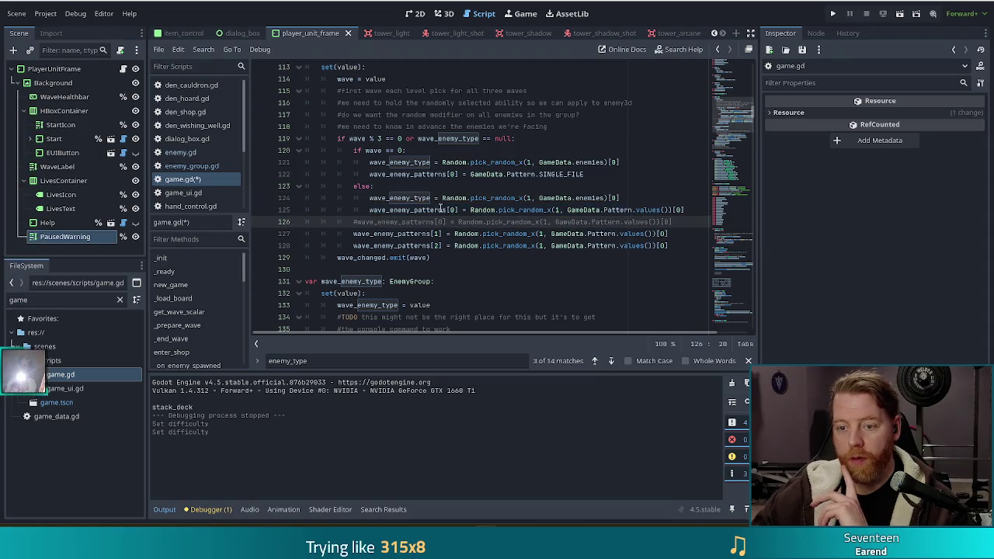
click(634, 198)
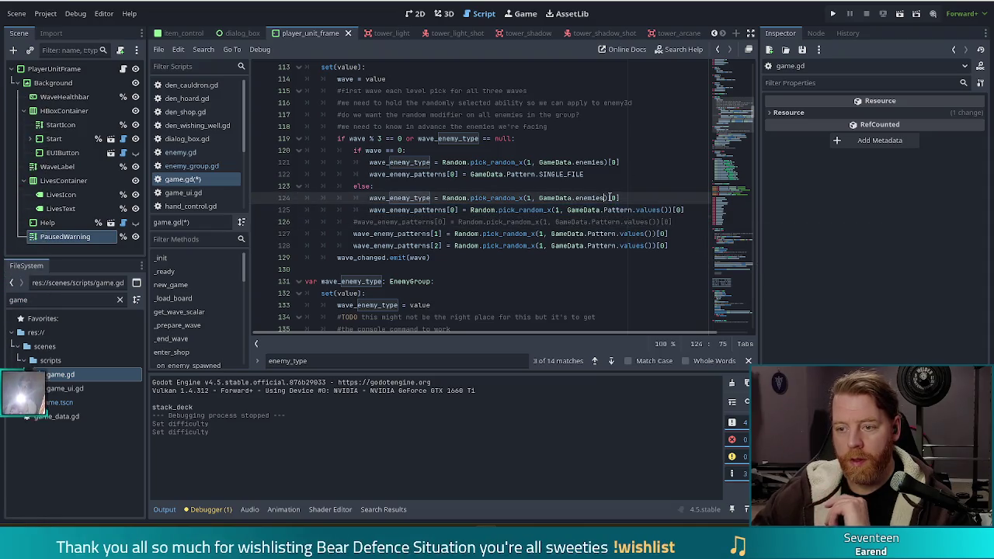
click(631, 163)
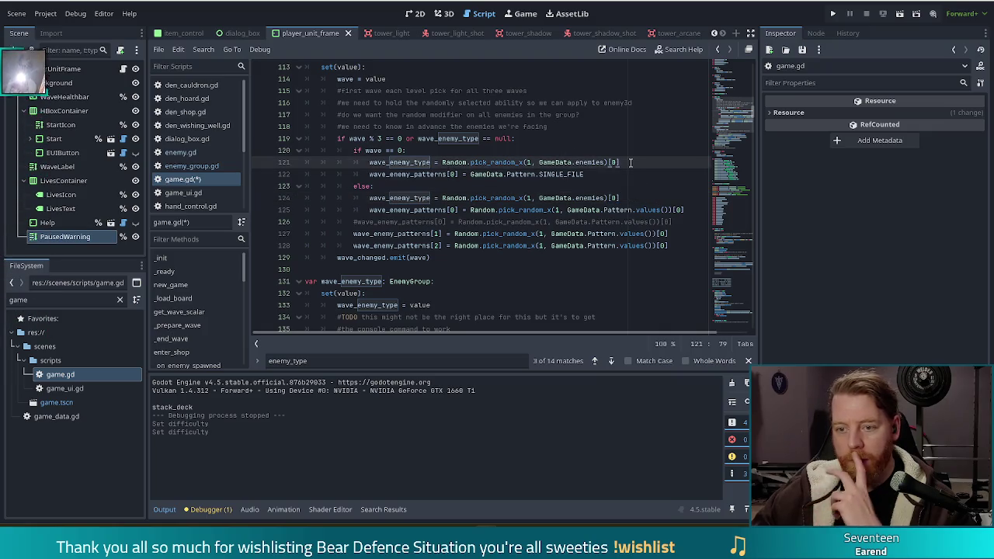
click(421, 151)
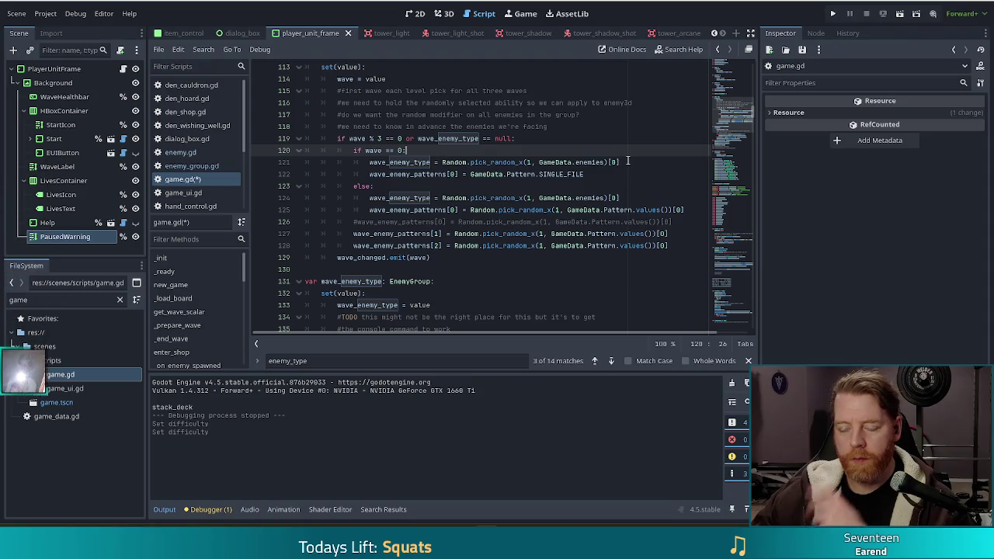
click(630, 163)
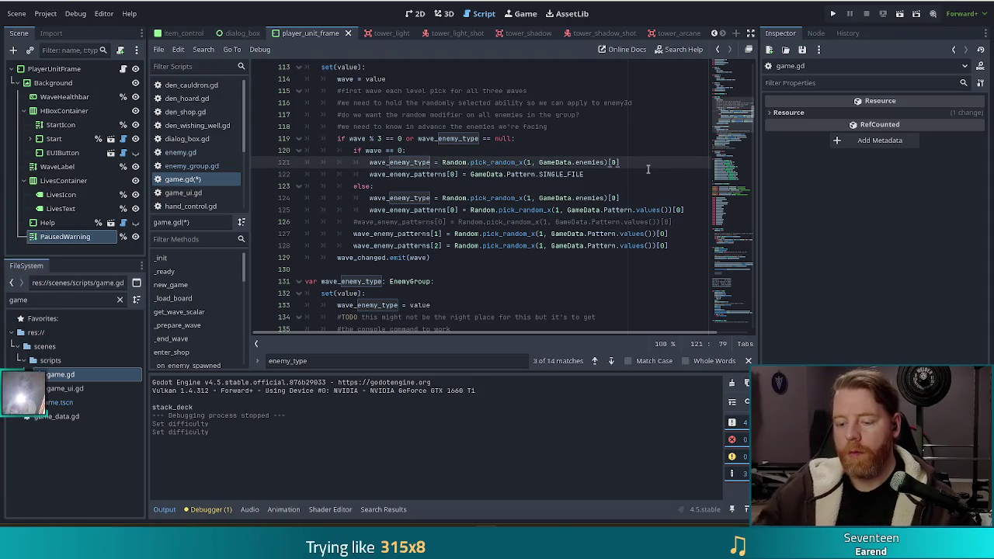
key(Return)
text(hwil)
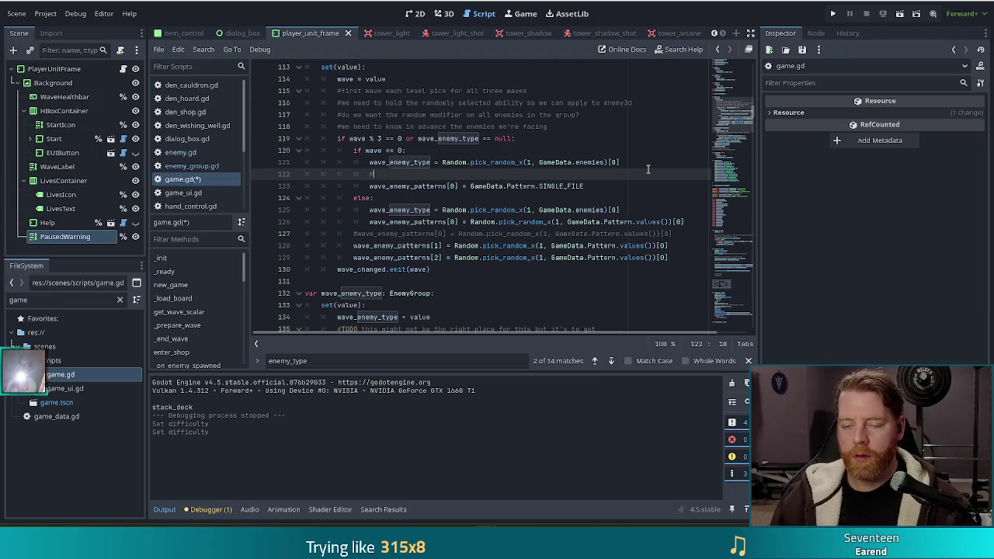
text(TODO )
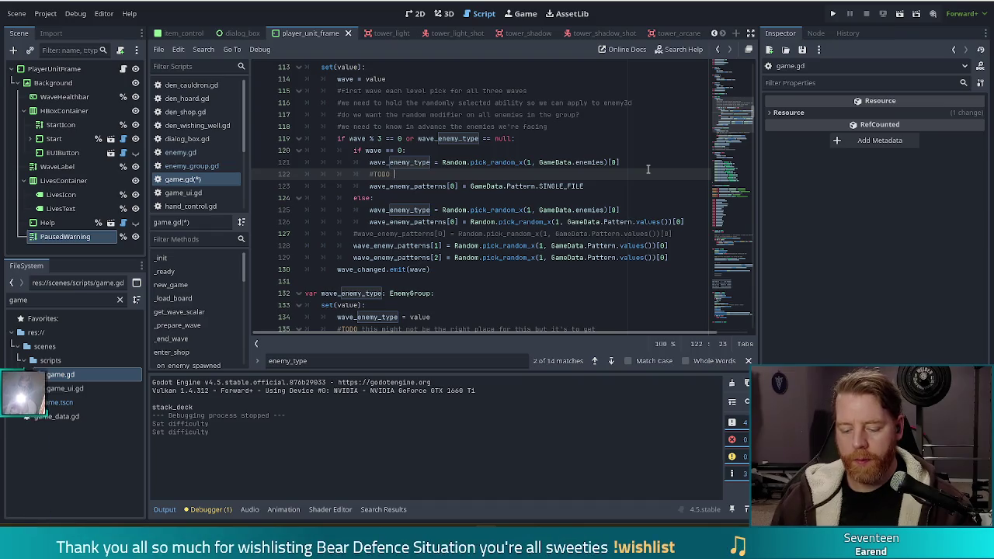
text(keep picking)
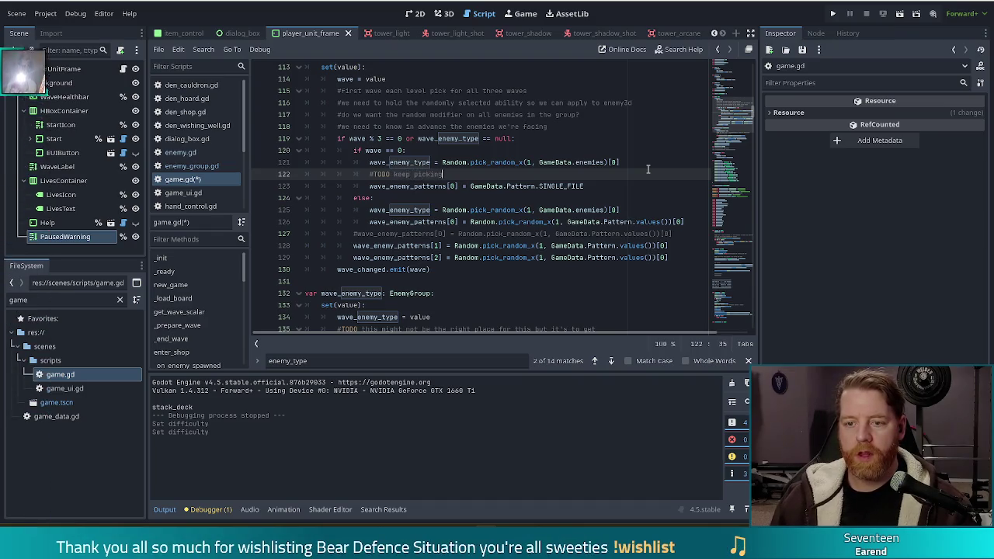
text(n enemy type until we )
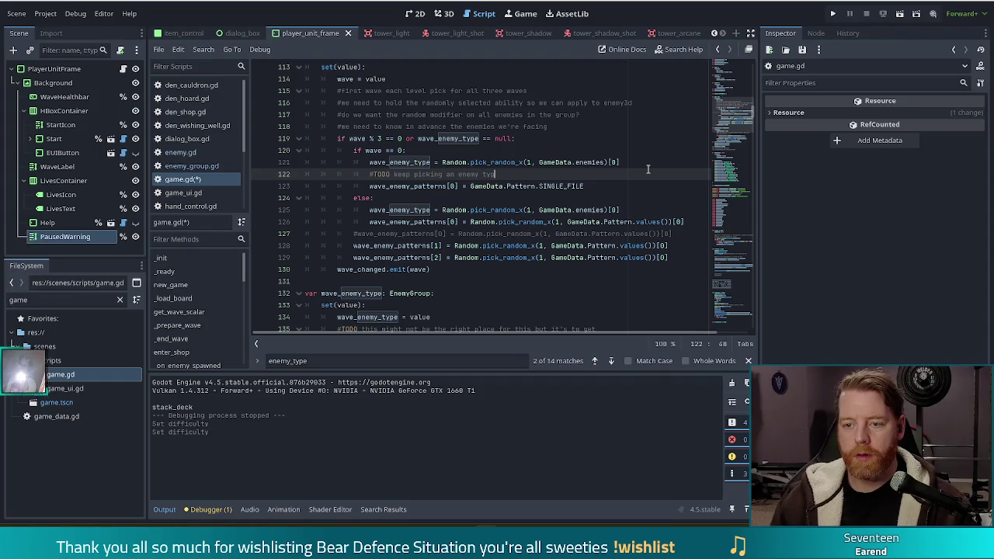
text(get an easy one)
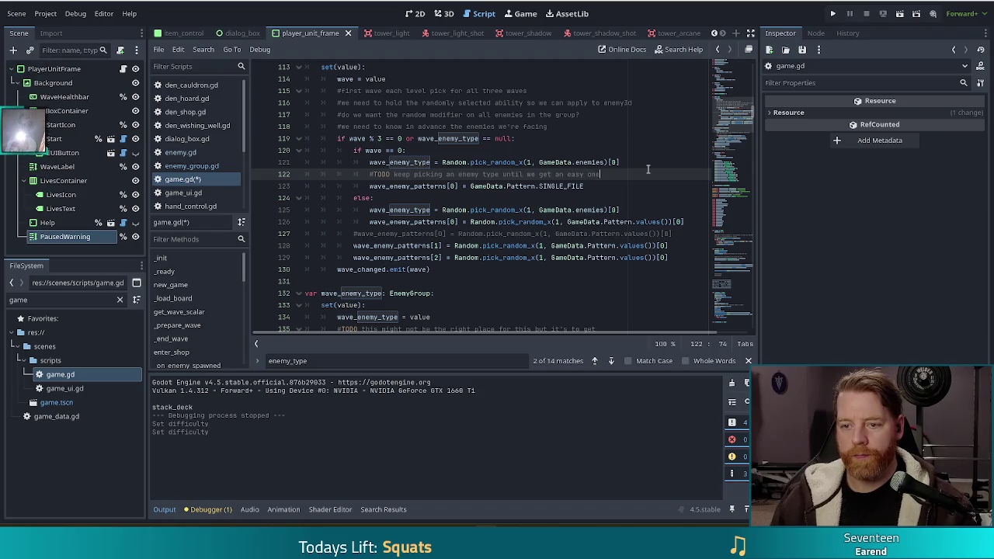
Step: Write 'while (wave_enemy_type.difficulty != Enemy.Difficulty.EASY)' below the TODO comment
key(Return)
text(while *()
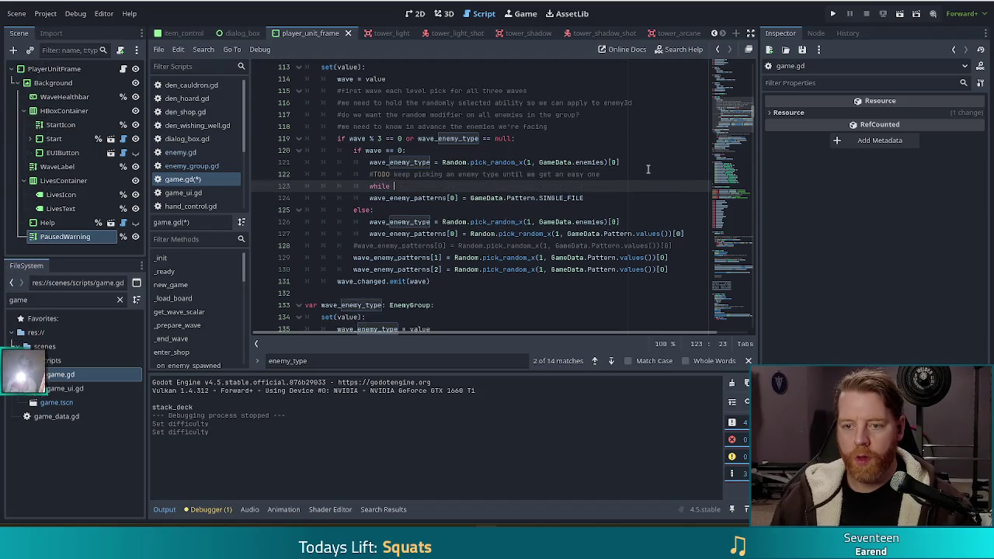
key(BackSpace)
key(BackSpace)
text((wave)
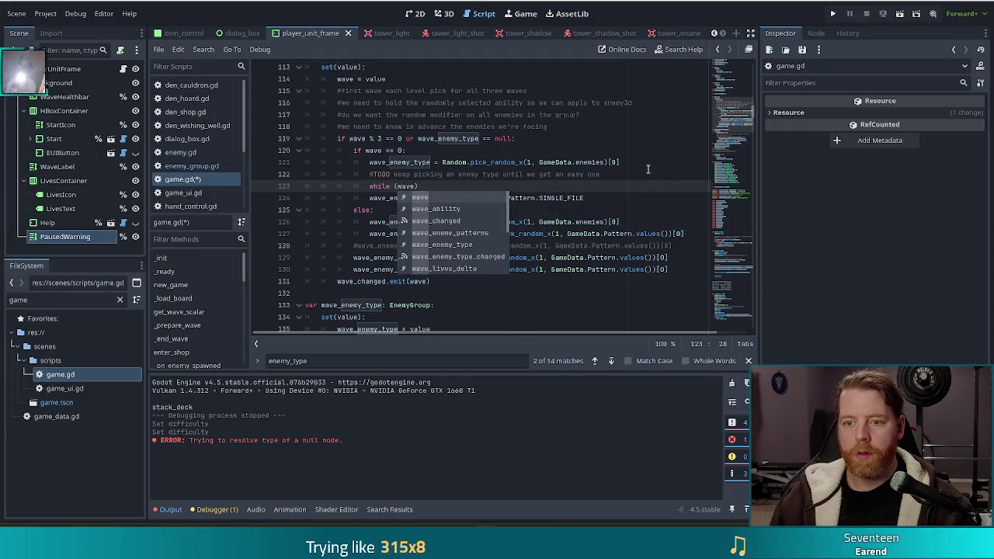
text(_enemy_type.di)
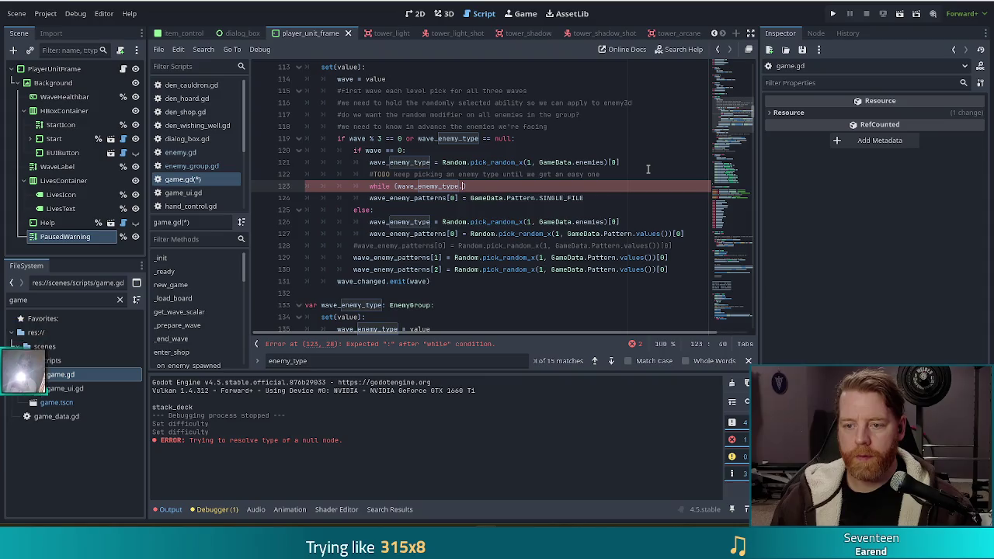
key(Return)
text(!= )
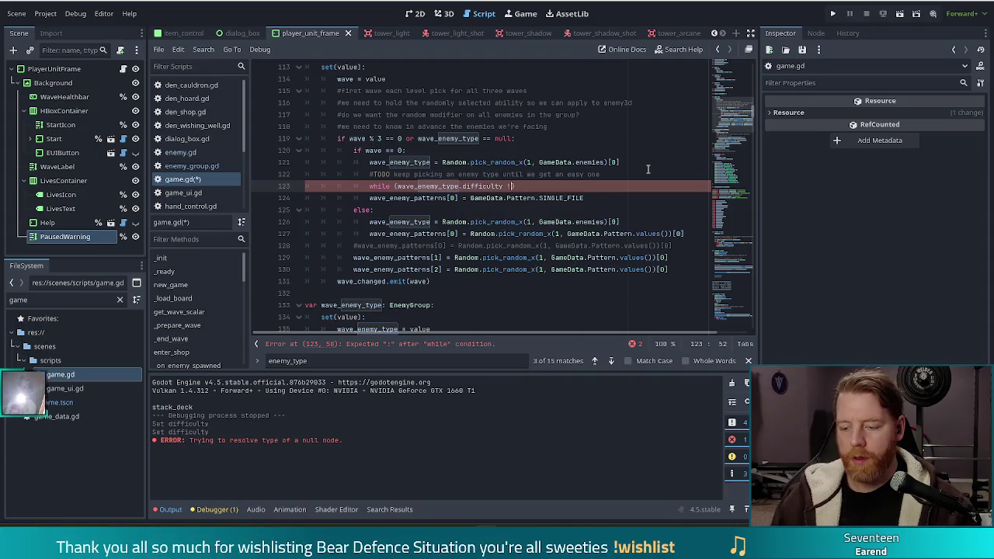
text(Enemy.D)
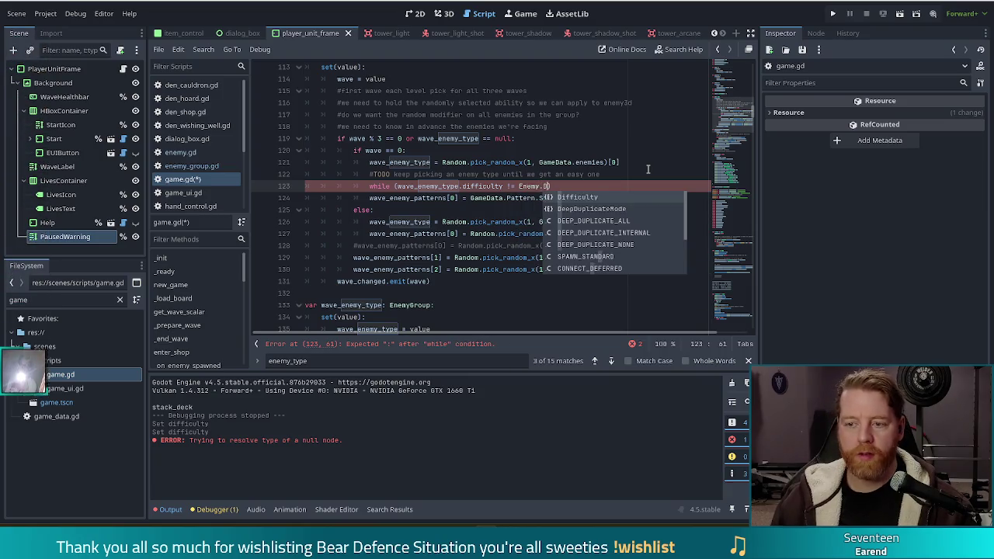
key(Return)
text(.E)
key(Return)
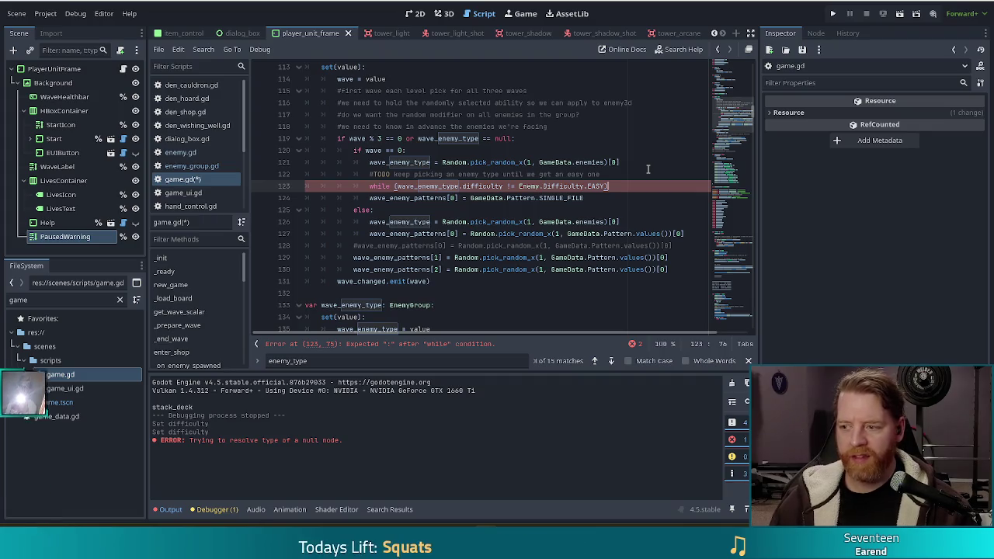
Step: Close the while condition with ':' and copy line 121's wave_enemy_type pick into the loop body
text(:)
key(Return)
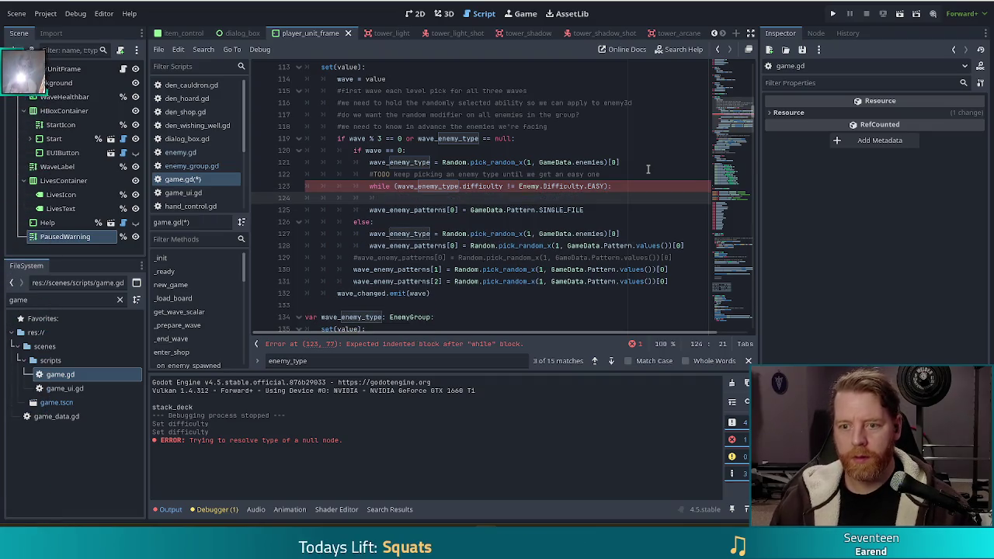
drag(621, 162, 367, 162)
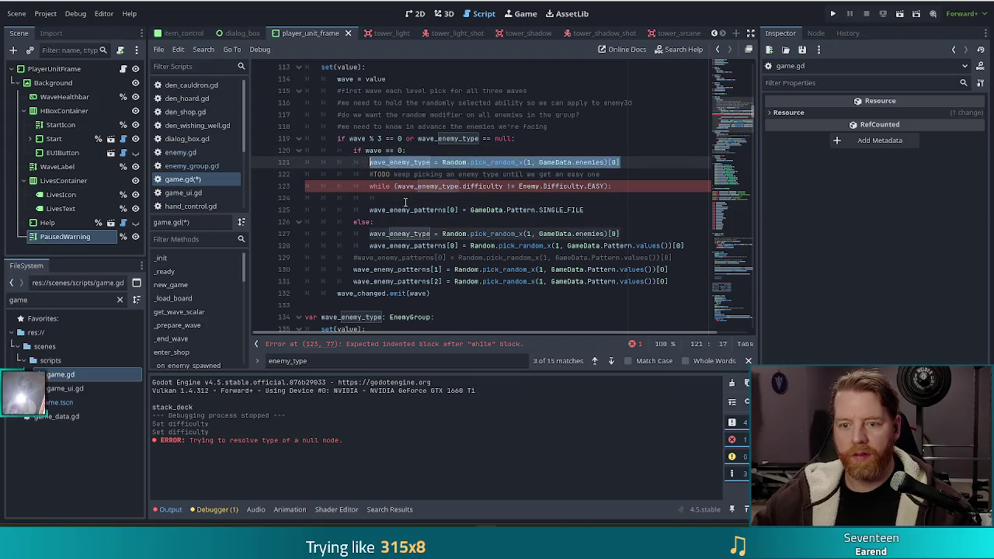
key(ctrl+c)
key(Down)
key(Down)
key(Down)
key(ctrl+v)
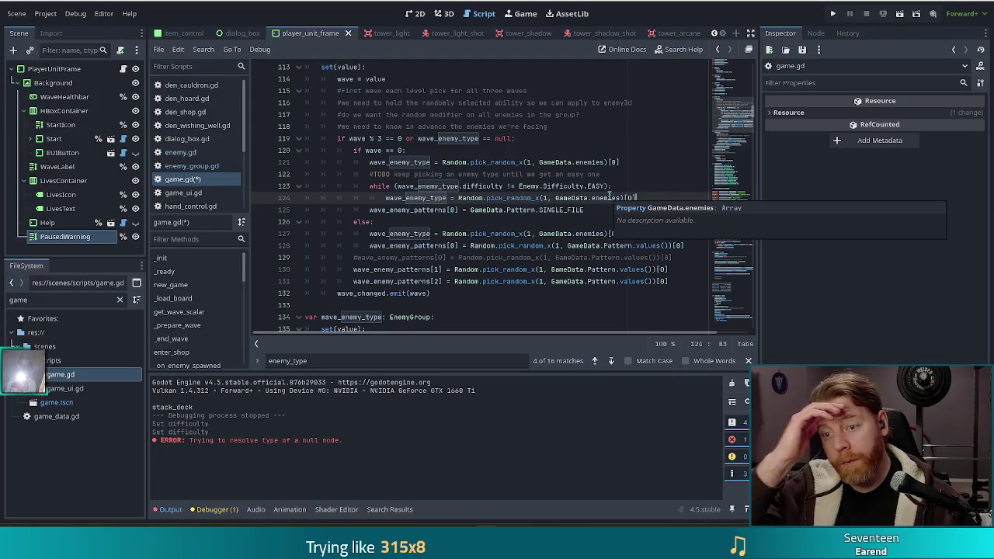
click(469, 185)
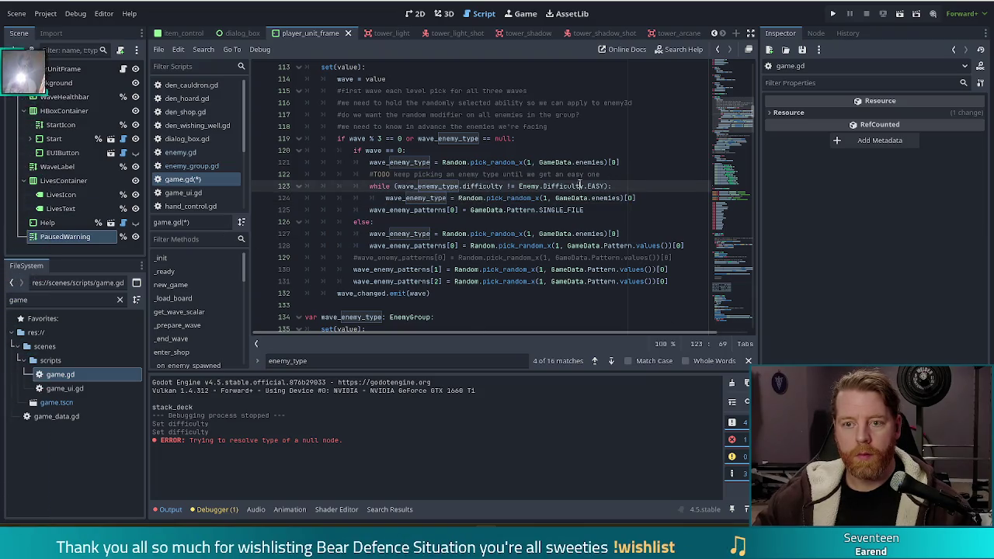
Step: Replace the FileSystem dock's game filter with 'skele'
mouse_move(579, 187)
drag(34, 299, 3, 299)
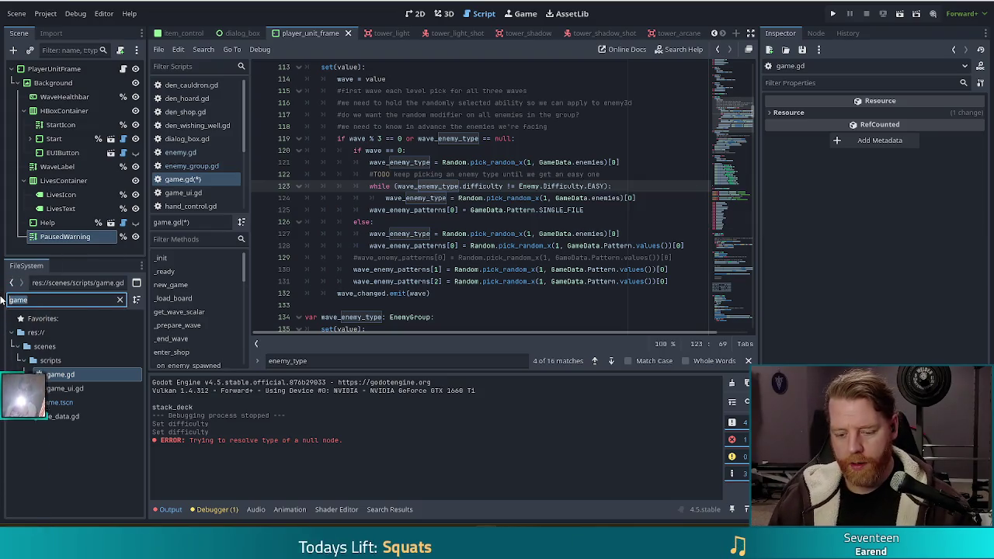
key(BackSpace)
scroll(83, 471, down, 5)
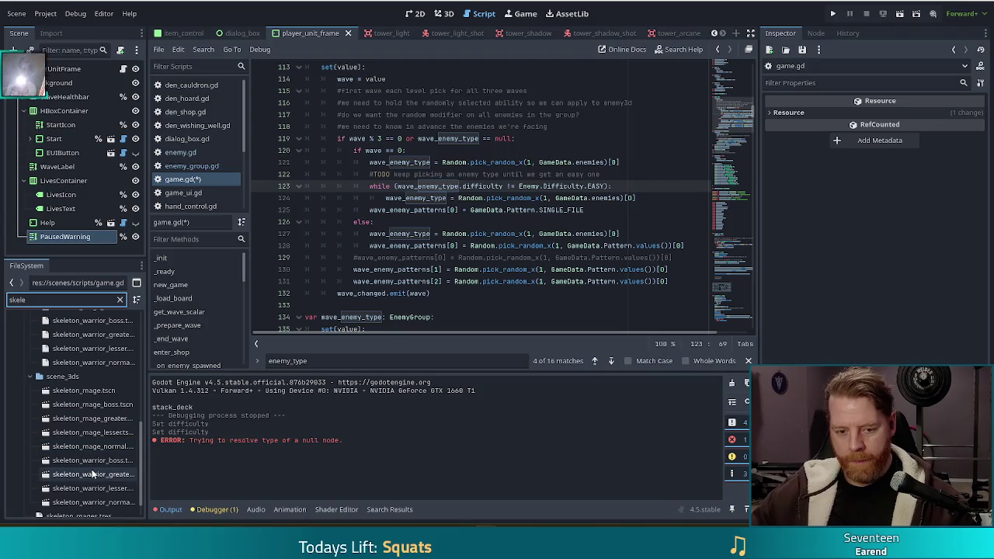
Step: Inspect skeleton_warriors.tres (Difficulty Medium) and save game.gd
click(79, 494)
click(78, 506)
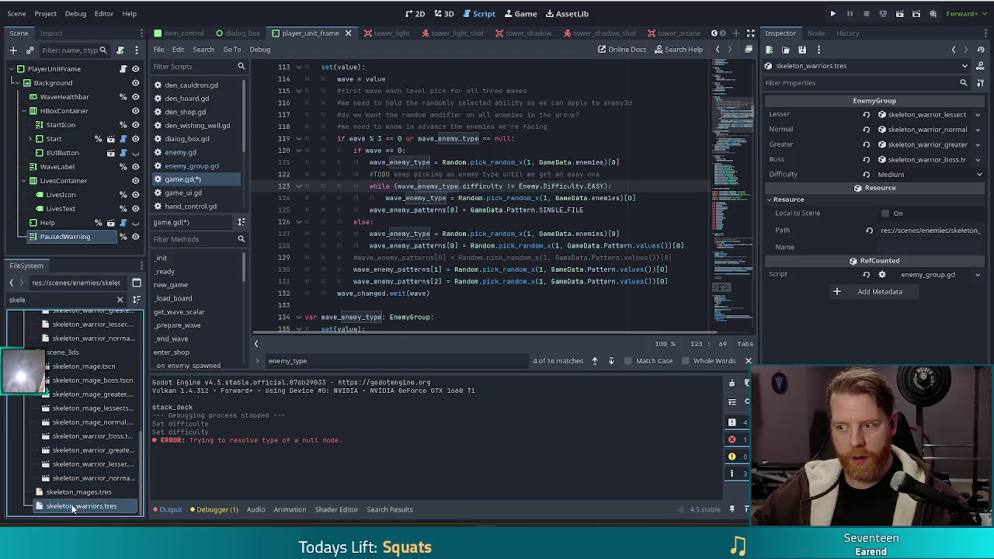
click(525, 225)
key(ctrl+s)
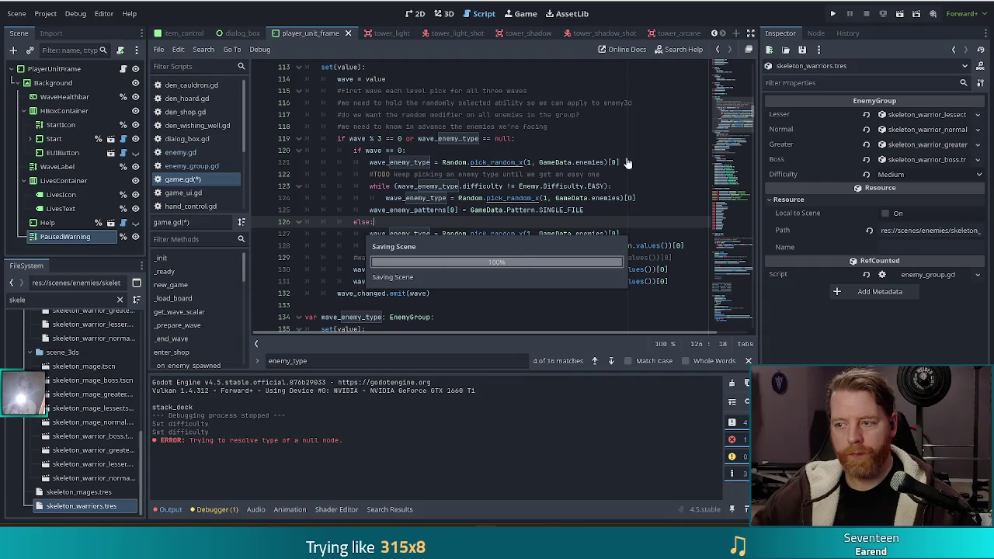
Step: Clear the FileSystem filter and put the caret at the end of the TODO comment
scroll(128, 420, up, 8)
scroll(125, 411, up, 1)
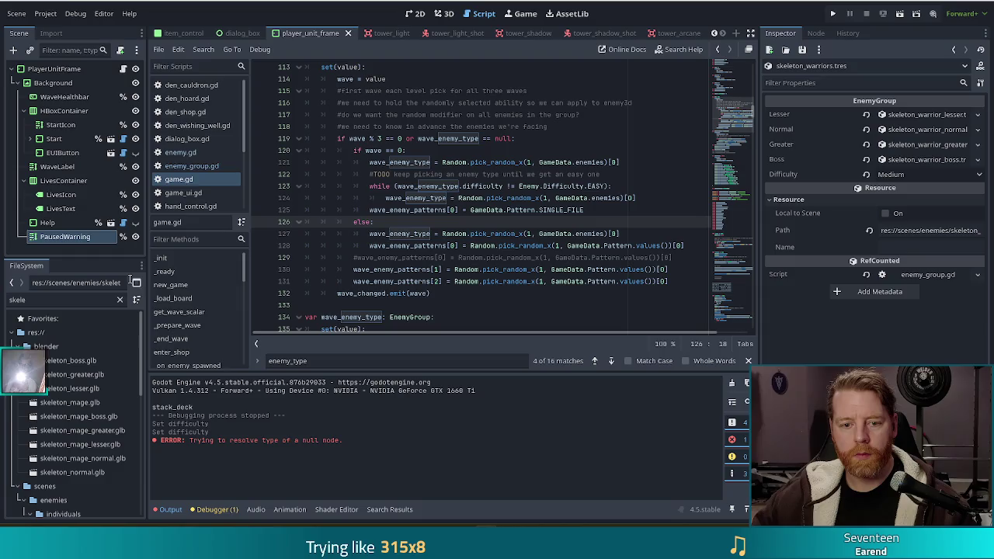
click(120, 300)
click(504, 186)
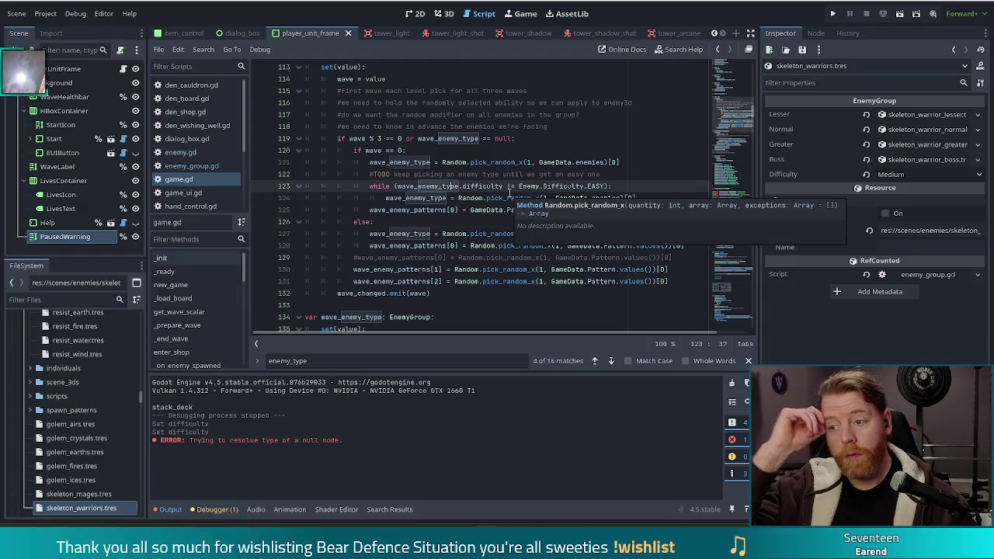
click(553, 174)
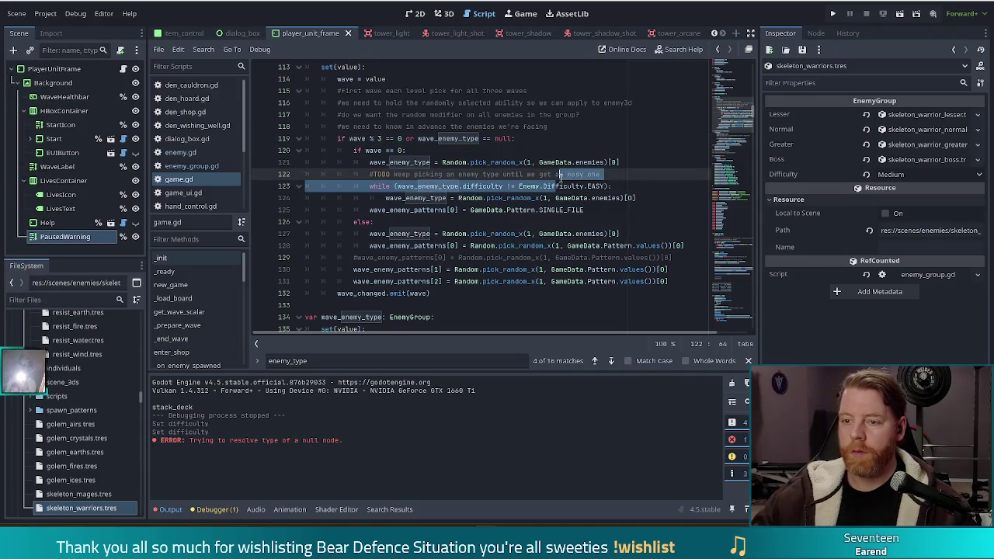
text(n)
click(614, 173)
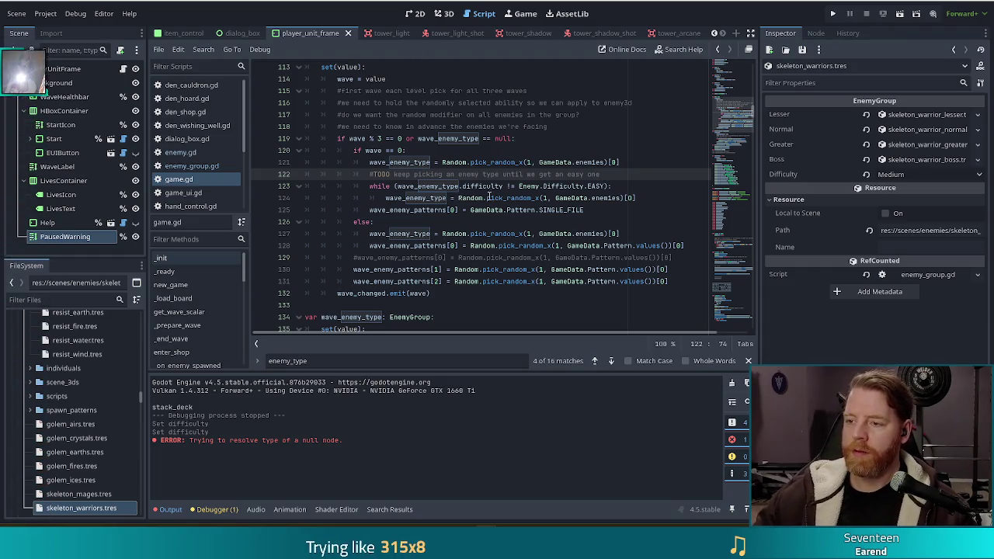
click(933, 174)
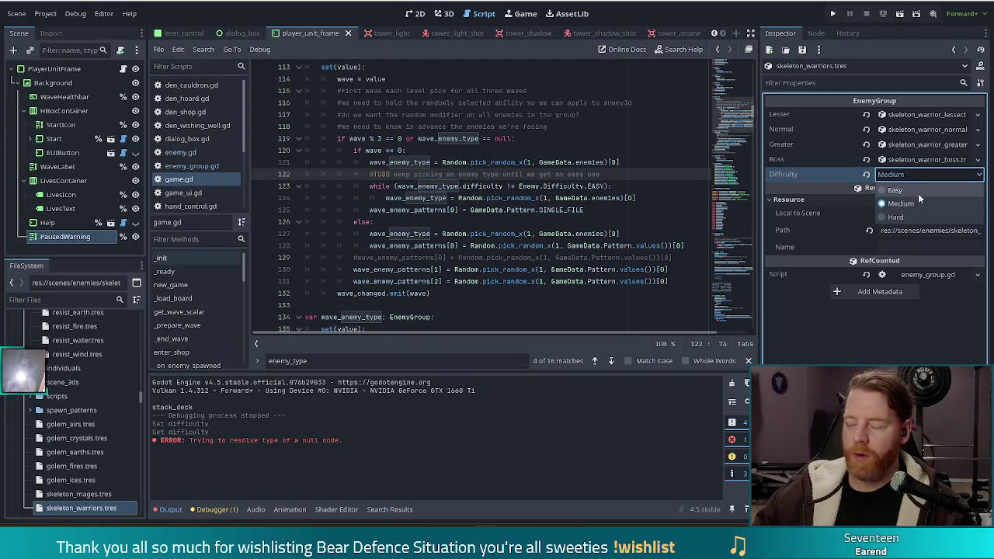
click(916, 174)
click(588, 173)
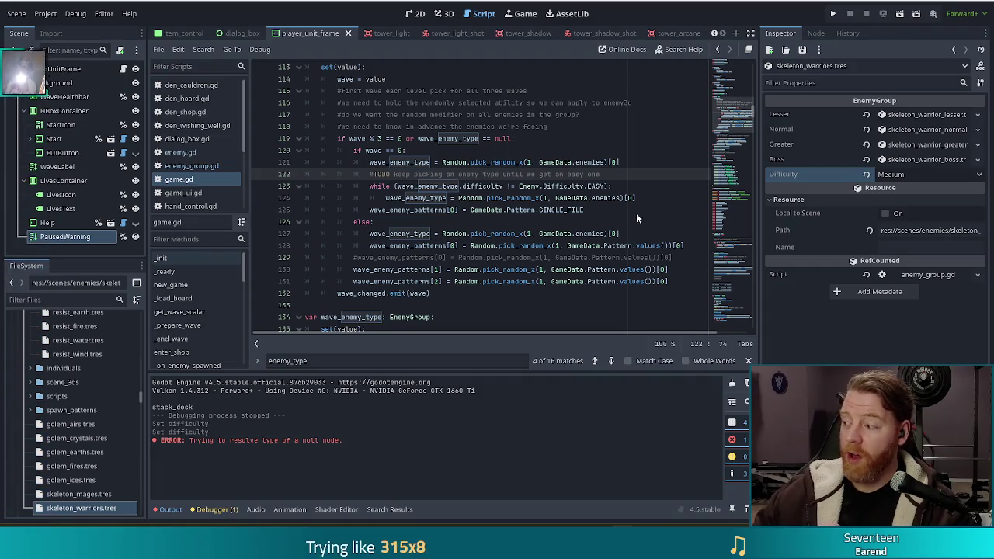
Step: Show the PlayerUnitFrame root node's properties and review the top of game.gd
click(48, 69)
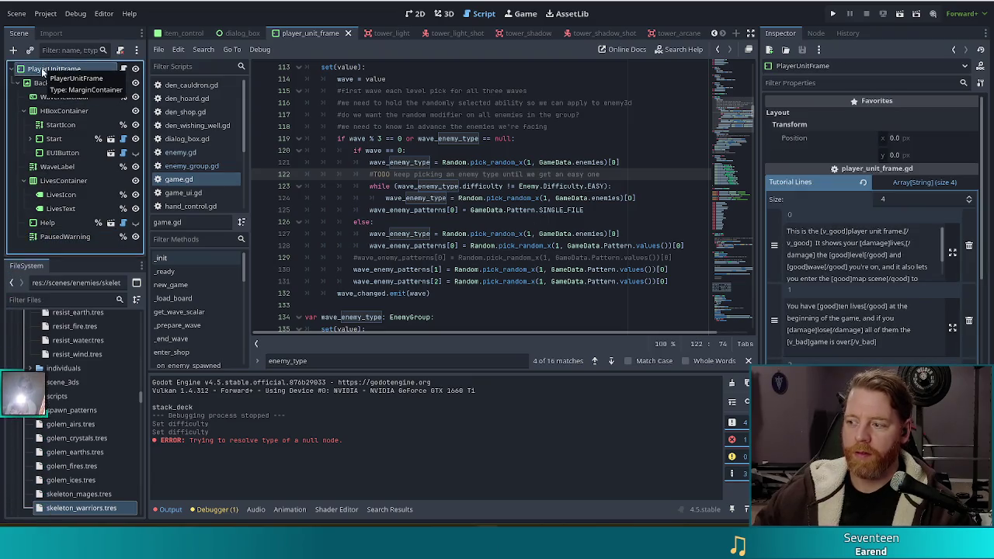
drag(733, 117, 733, 76)
scroll(552, 141, down, 1)
scroll(546, 145, up, 1)
double_click(341, 102)
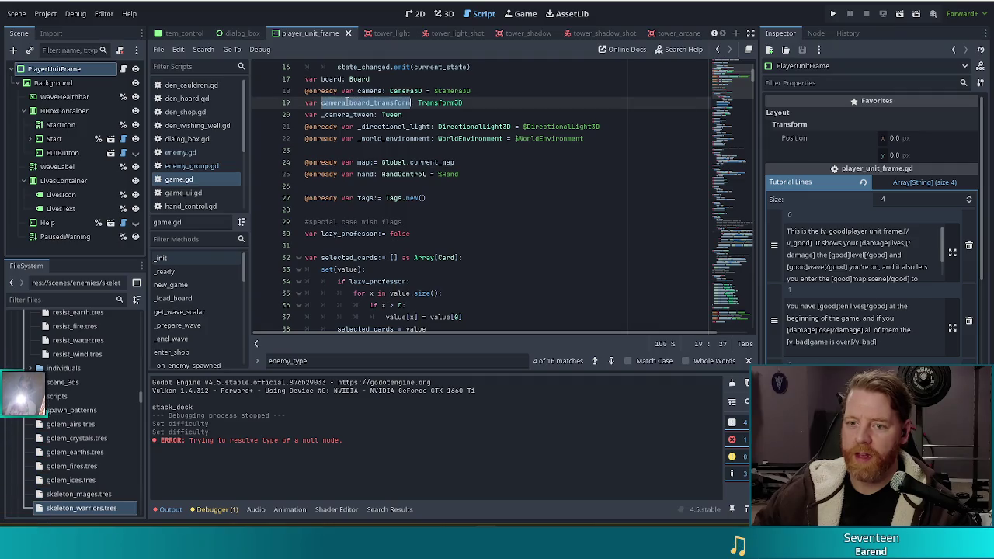
click(479, 149)
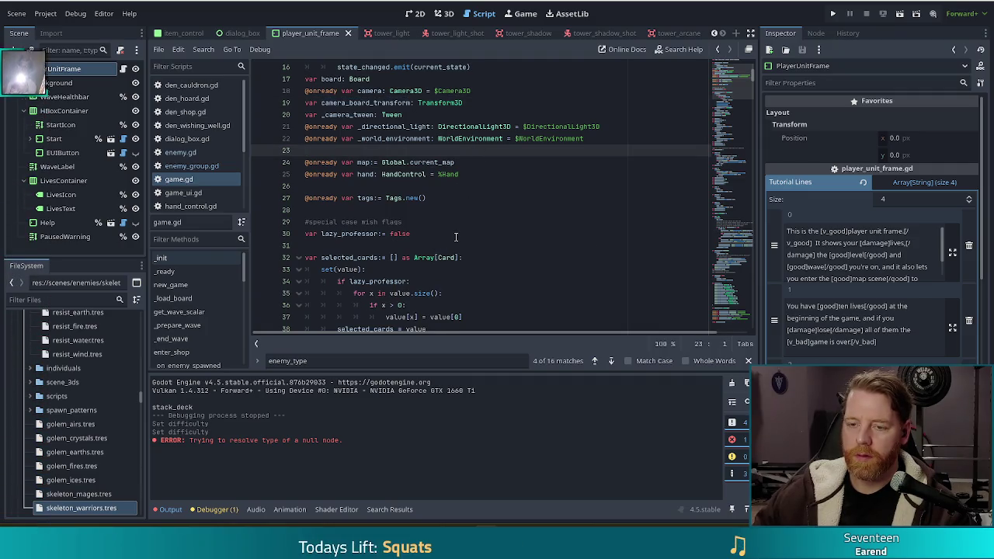
Step: Scroll back to the wave setter and place the caret on the wave_changed.emit line 132
scroll(455, 232, down, 20)
scroll(456, 225, down, 7)
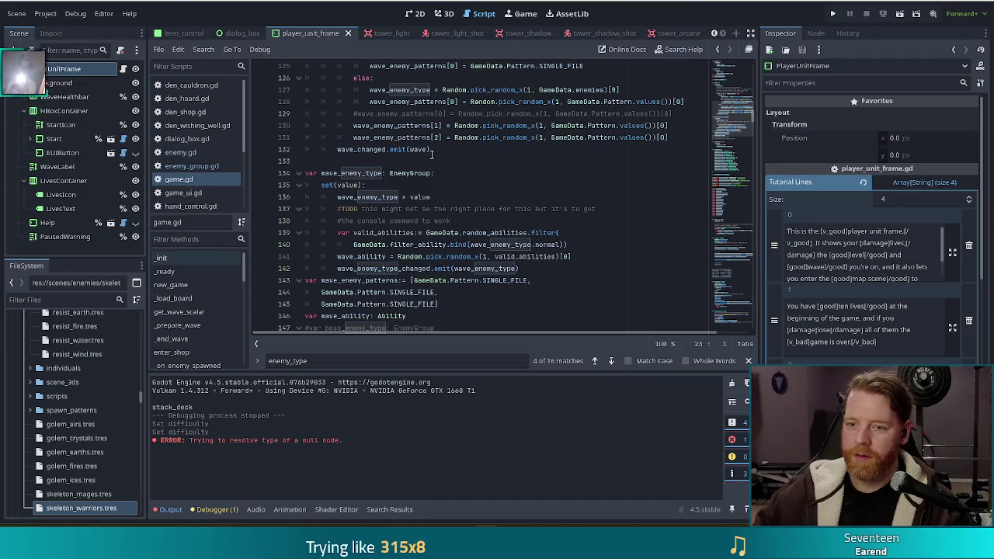
click(431, 152)
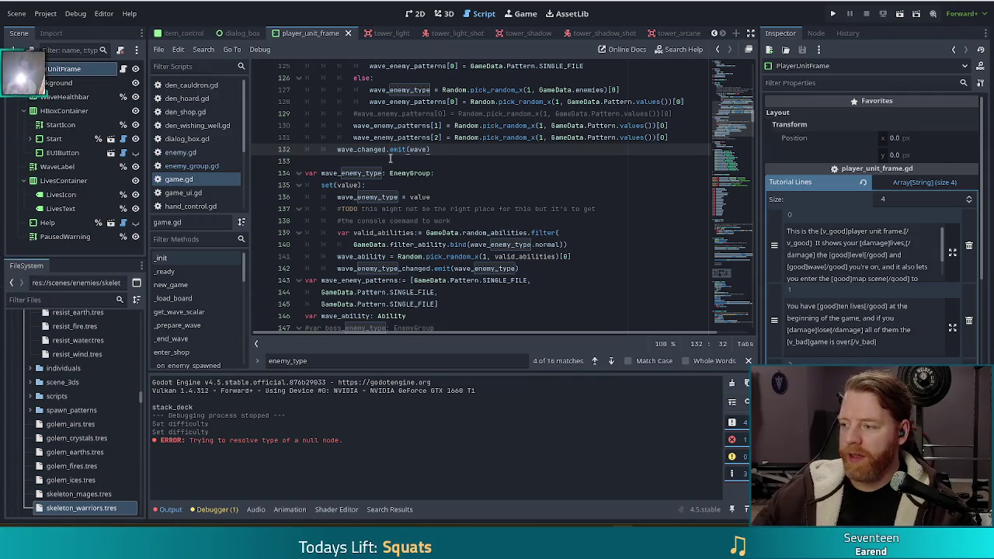
mouse_move(394, 154)
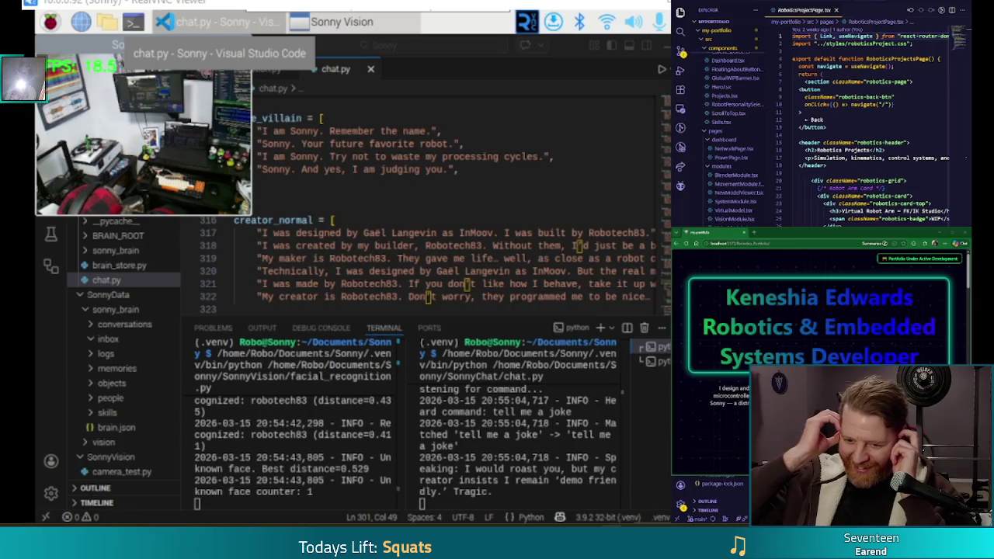
Step: Watch the clip to the end, then return to game.gd's wave setter in Godot
mouse_move(171, 143)
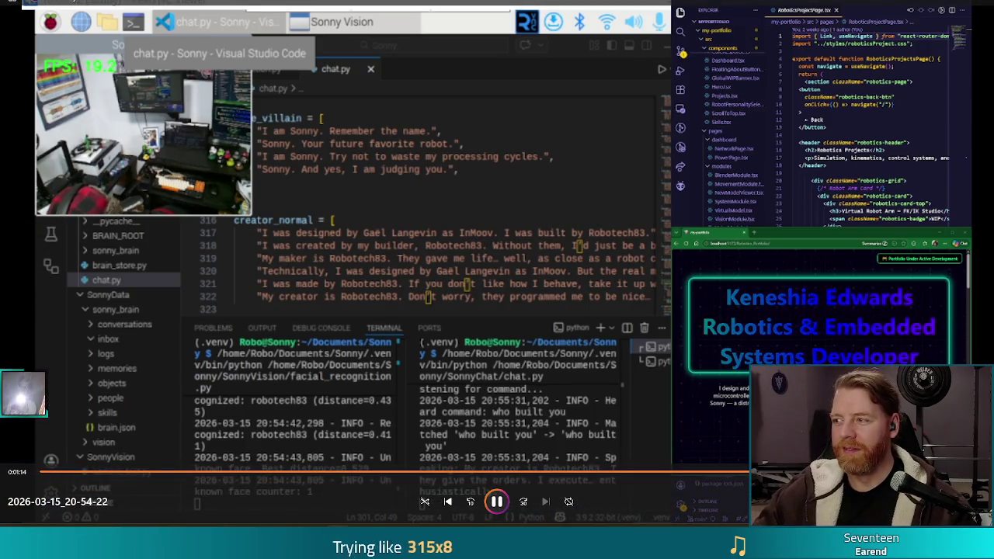
mouse_move(746, 200)
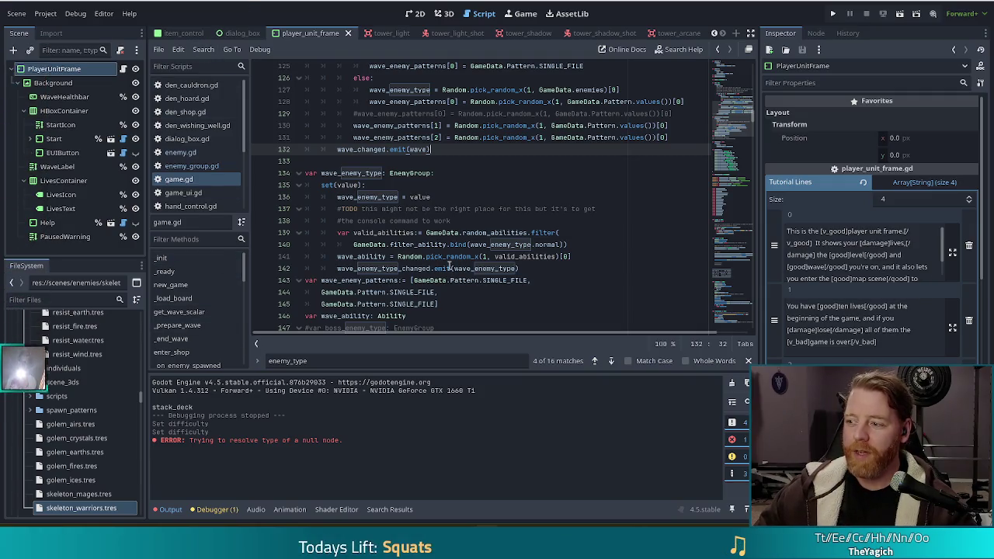
mouse_move(448, 258)
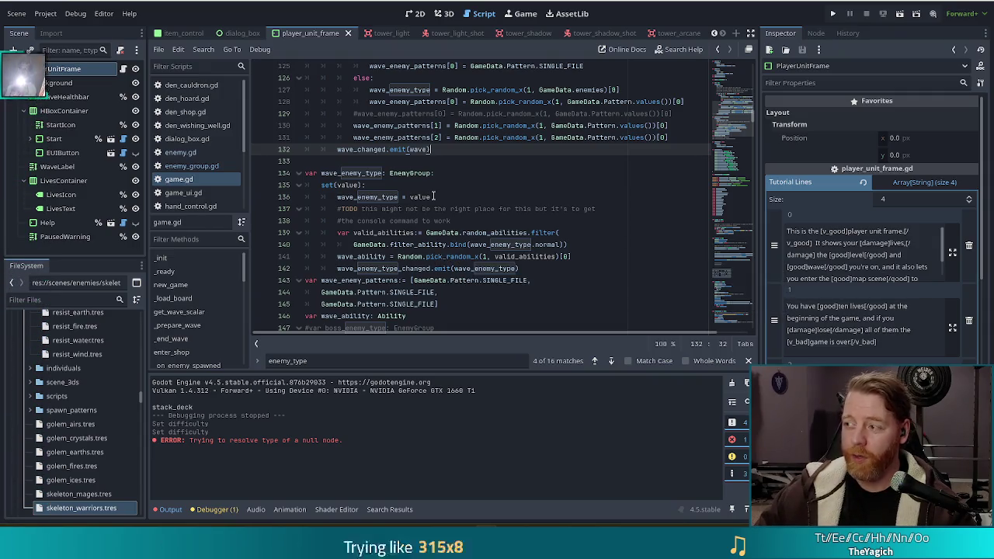
mouse_move(431, 198)
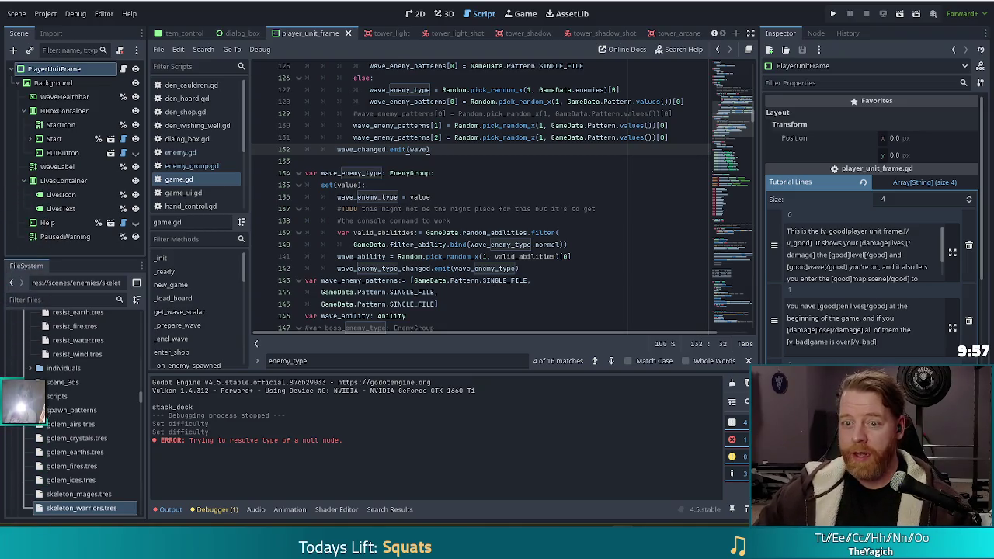
click(454, 125)
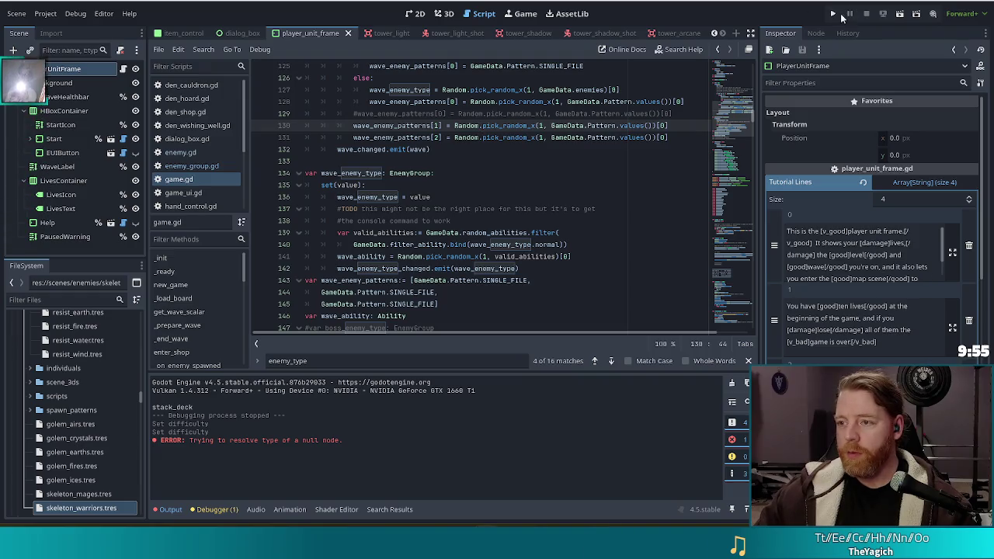
Step: Run the project to its title screen, then stop it
click(833, 14)
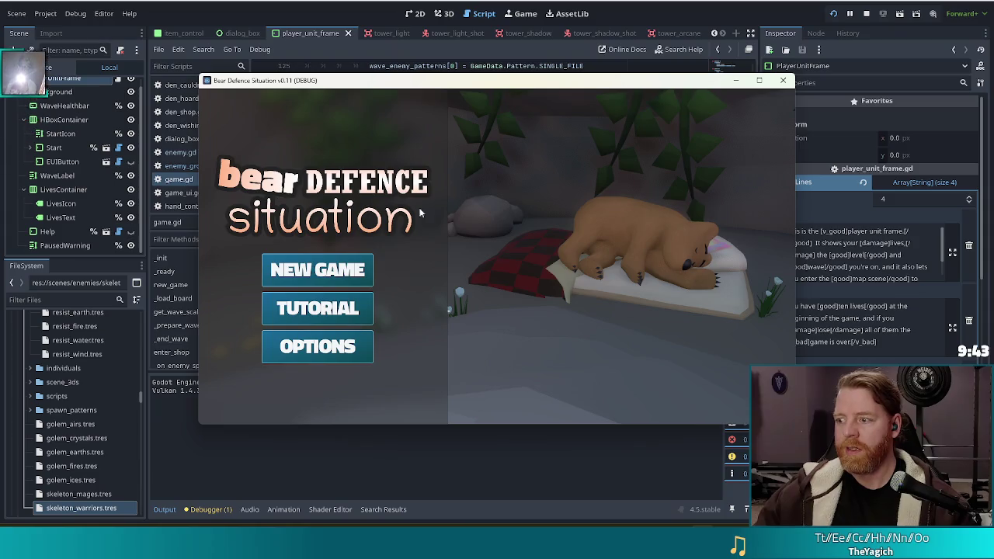
click(866, 14)
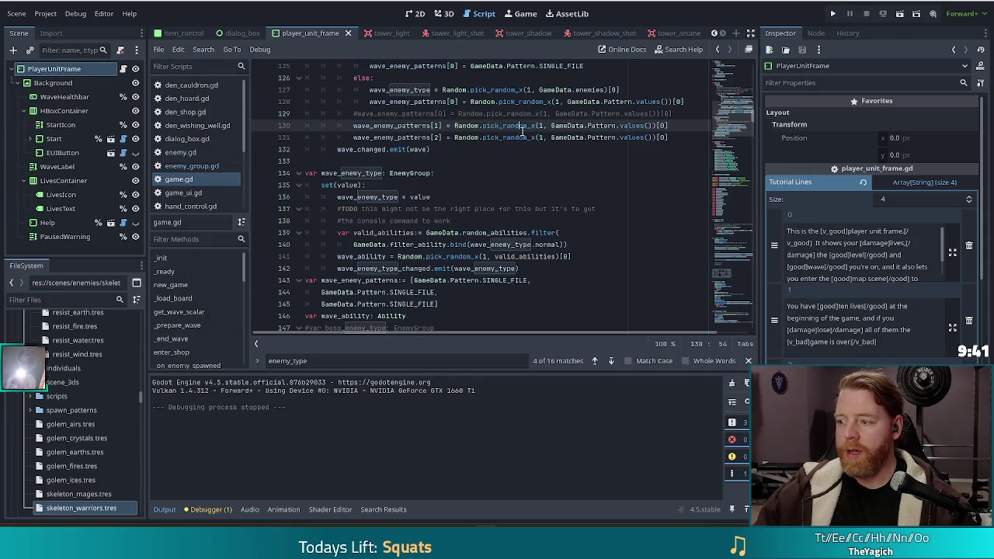
mouse_move(519, 126)
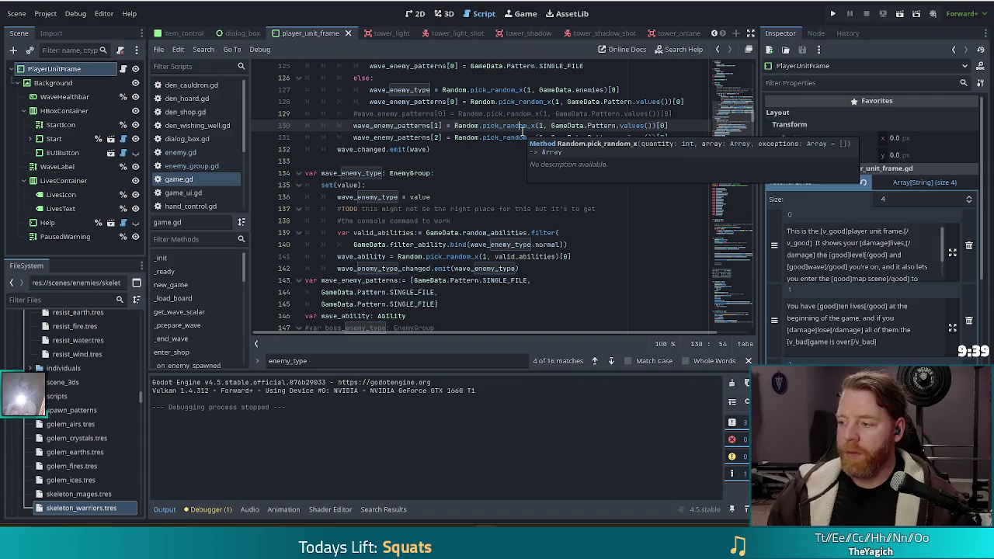
Step: Add print("repick") after the reroll on line 124, save the script, and run the game
click(477, 113)
scroll(502, 125, up, 3)
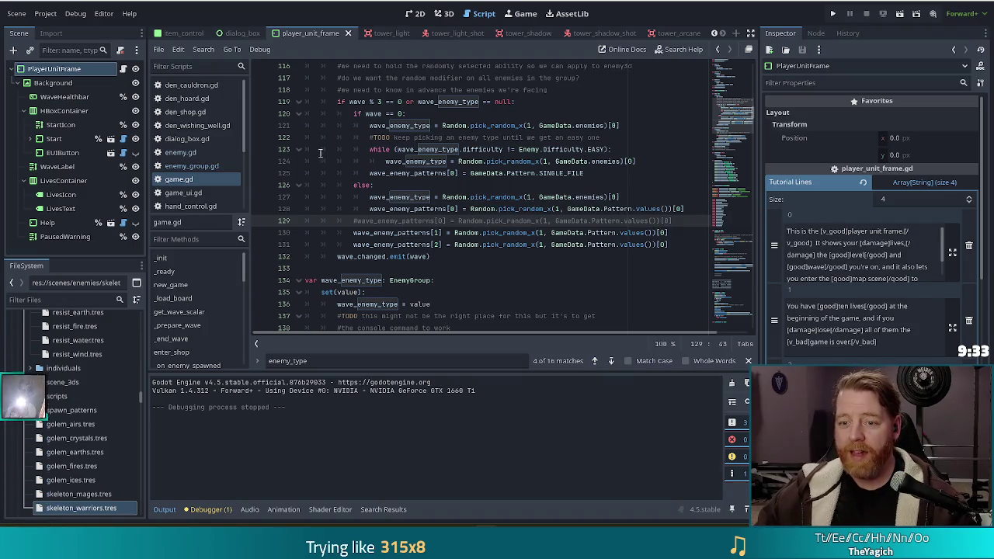
click(645, 158)
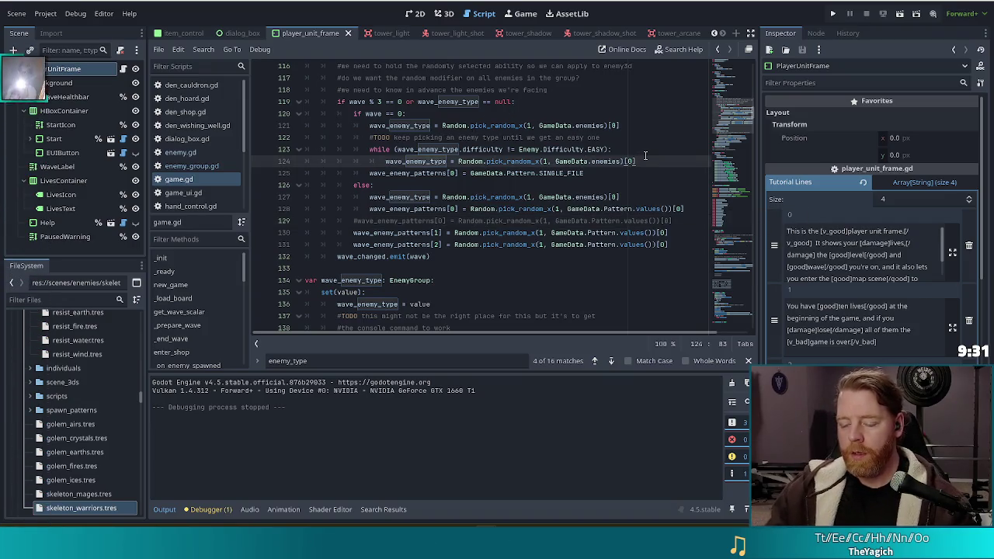
key(Return)
text(print(")
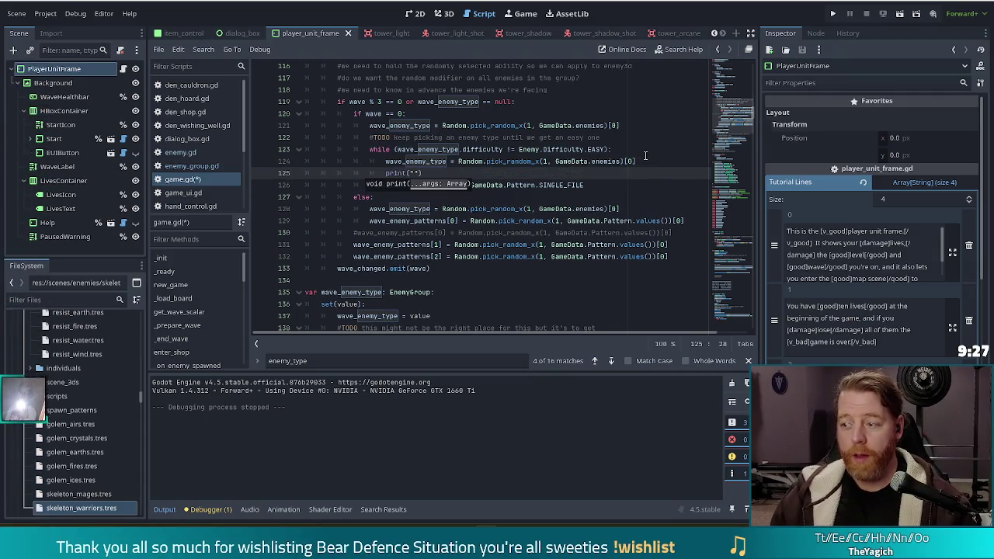
text(repick)
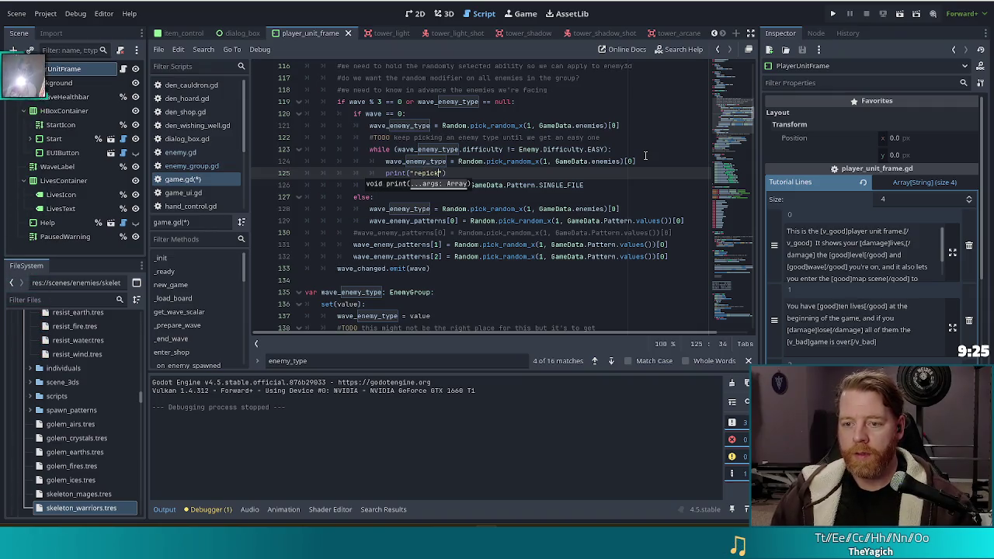
key(ctrl+s)
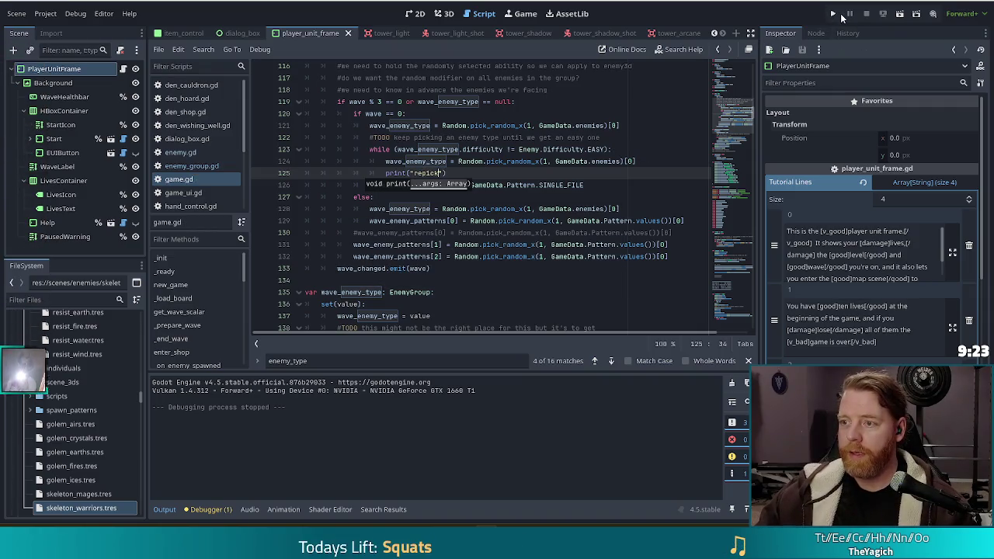
click(833, 14)
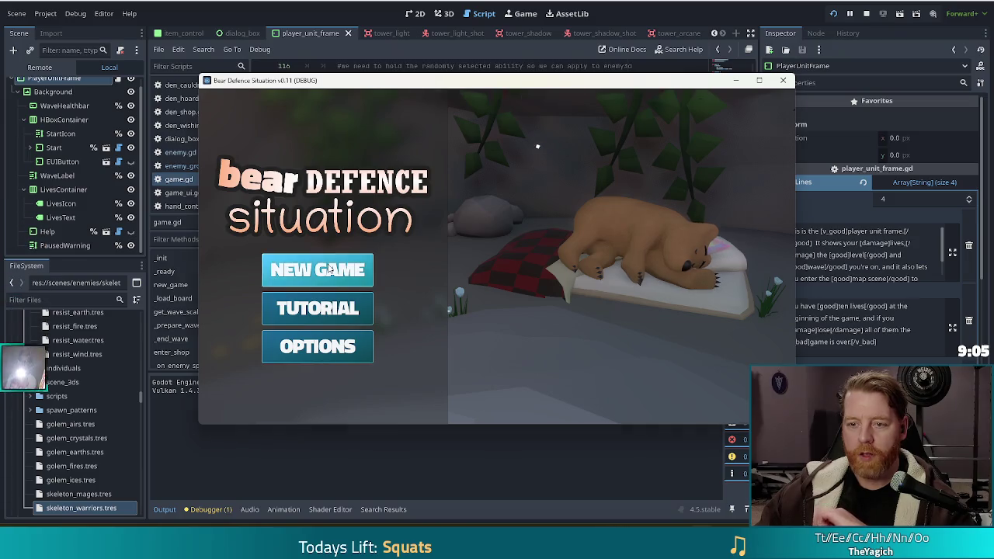
Step: Start a new game, relaunch, and start again to get 'repick' at Level 1/9, Wave 1/3 vs Ice Golem
click(330, 269)
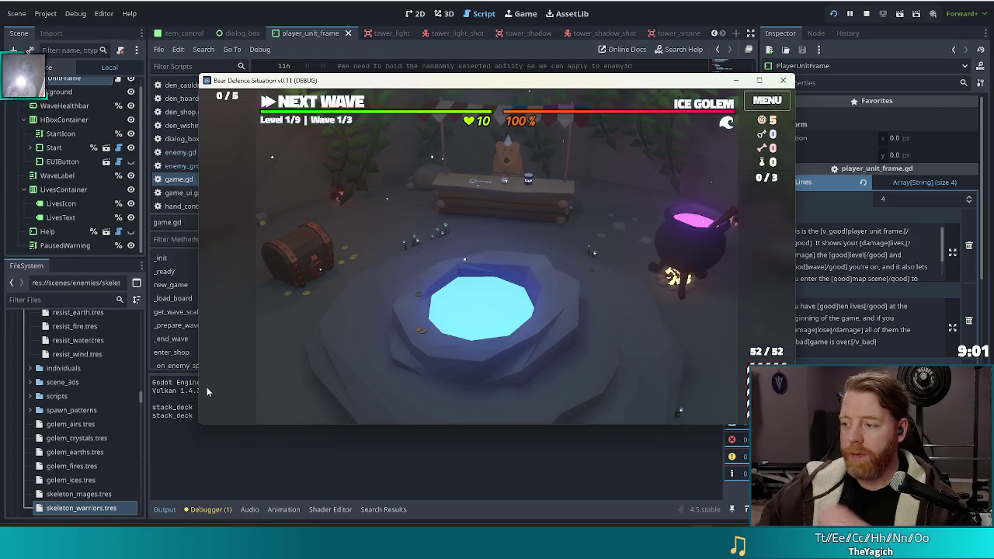
click(837, 17)
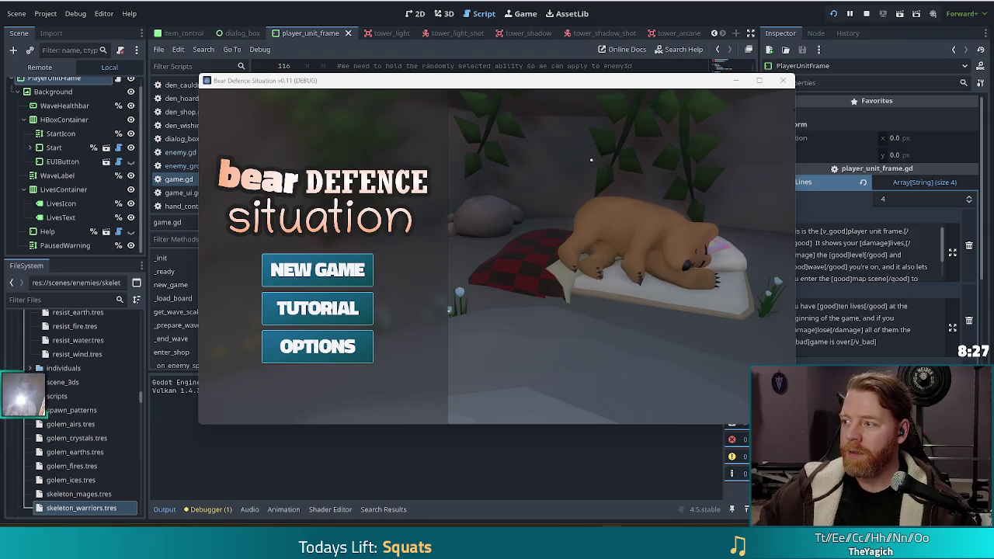
click(315, 272)
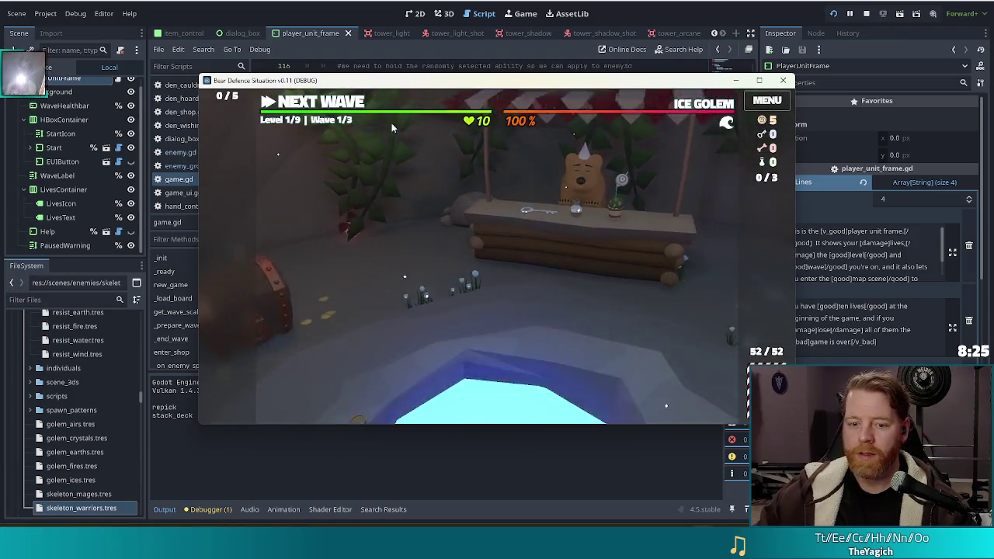
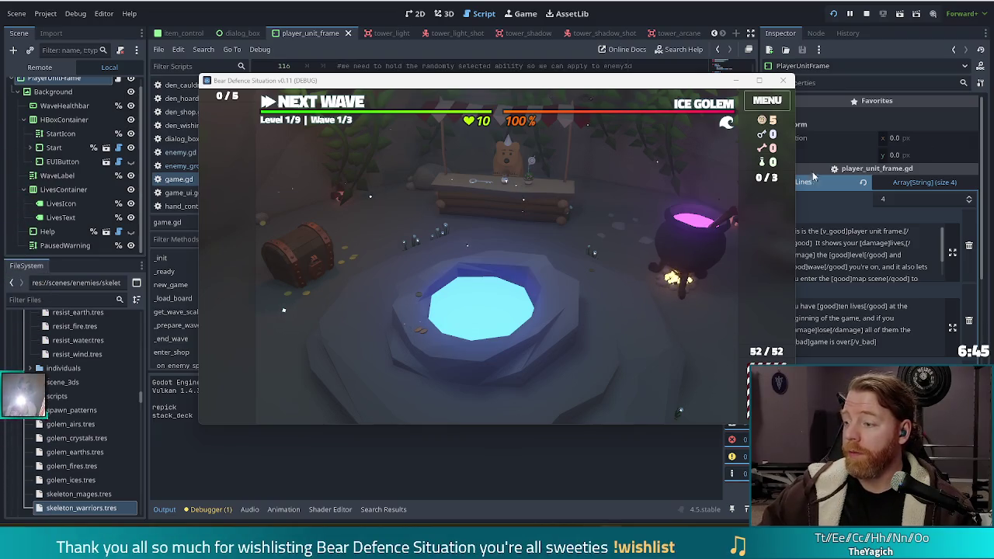
Step: Bring game.gd in front and delete the print("repick") debug line from the repick loop
click(927, 148)
click(544, 149)
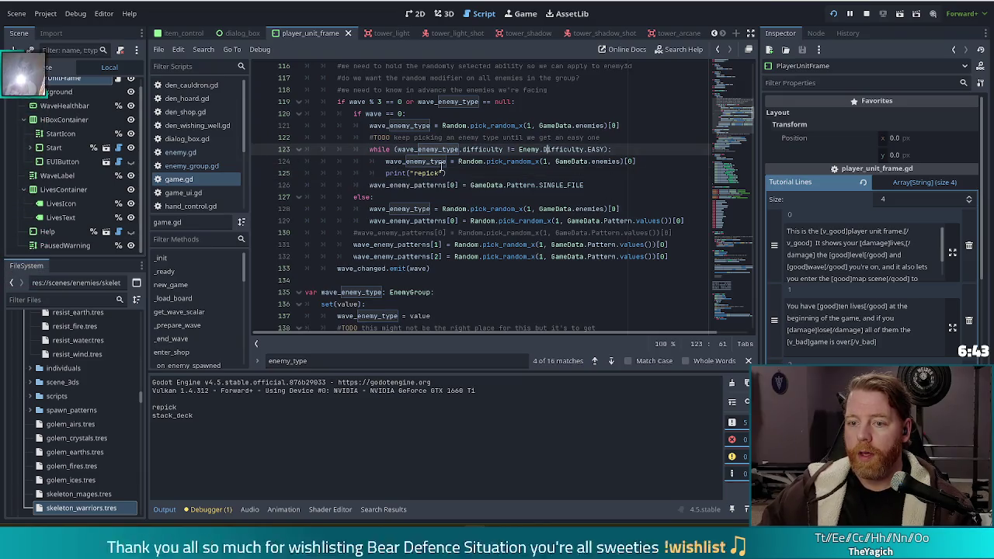
drag(444, 173, 644, 161)
key(BackSpace)
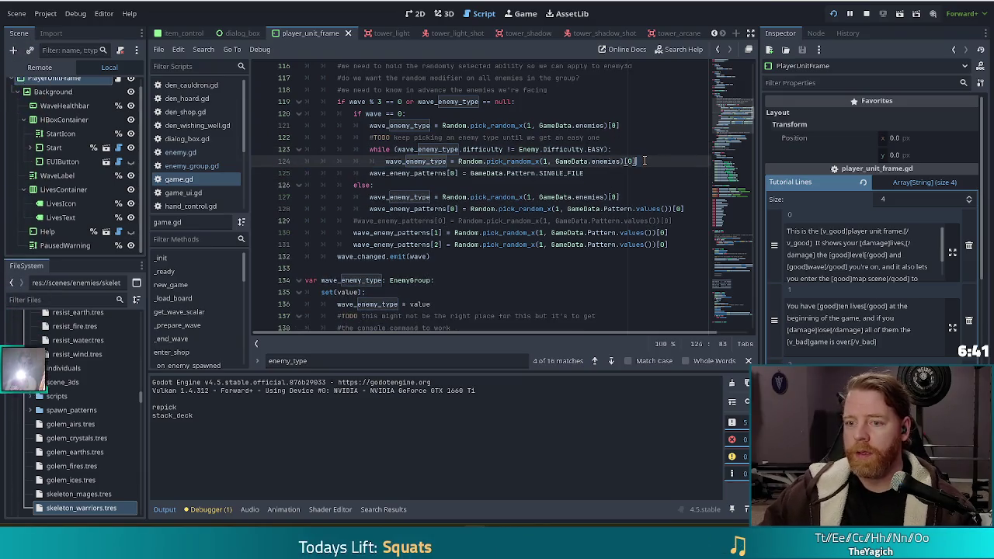
Step: Review the wave setup code and select the wave_enemy_patterns[1] and [2] lines
click(449, 183)
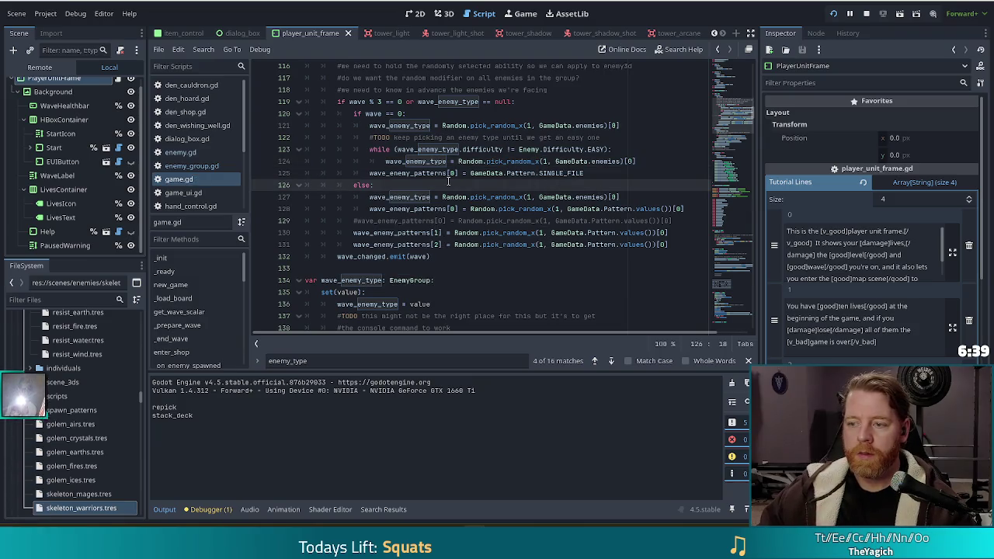
click(504, 173)
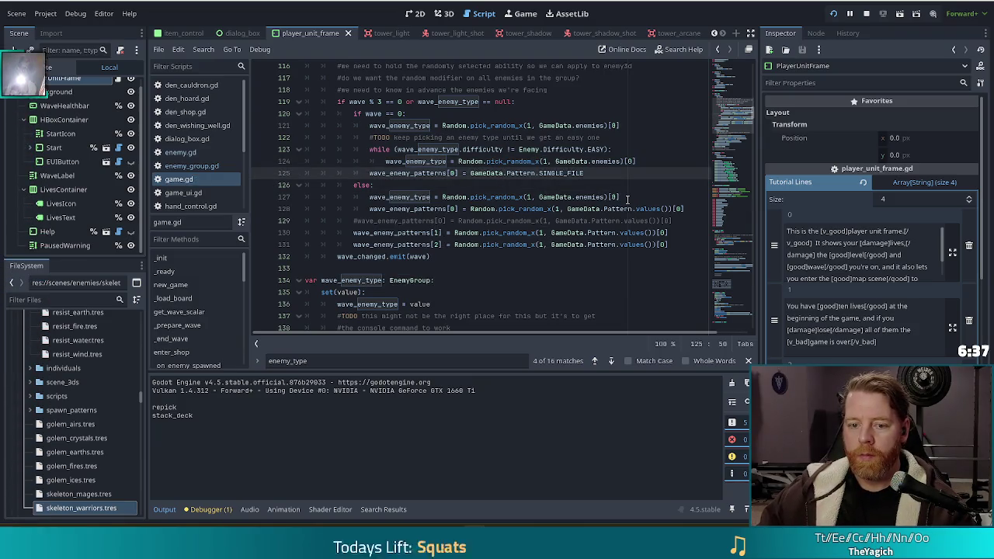
click(384, 114)
click(598, 177)
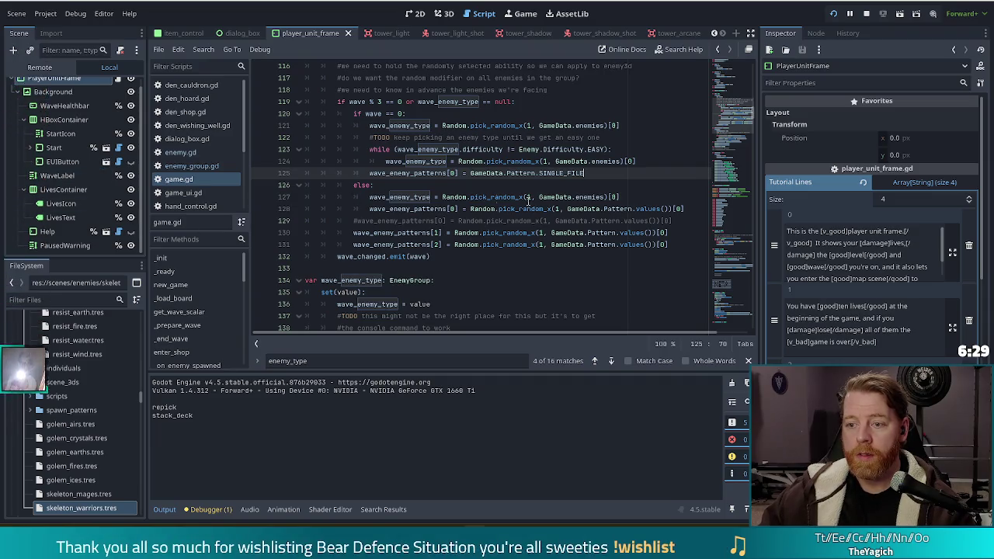
click(497, 198)
click(691, 209)
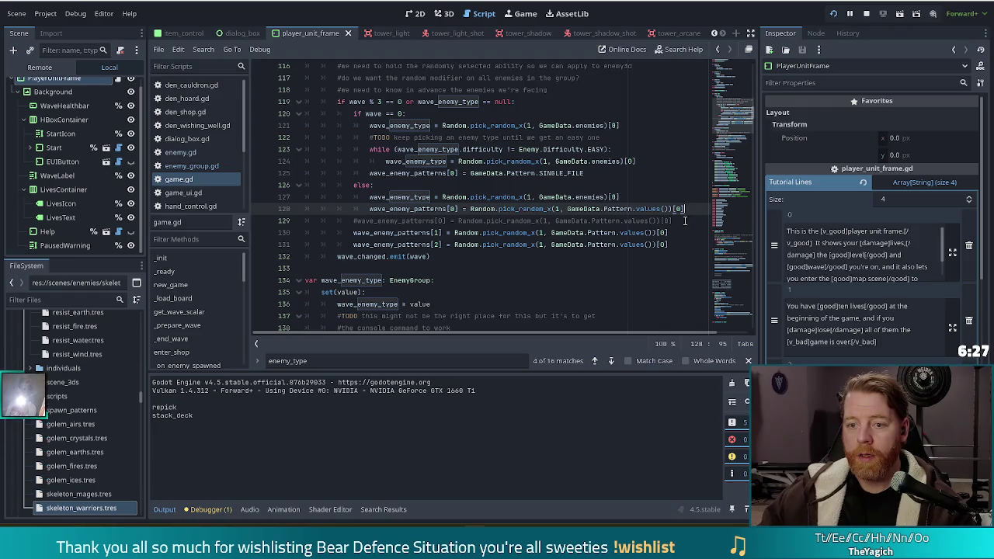
click(601, 173)
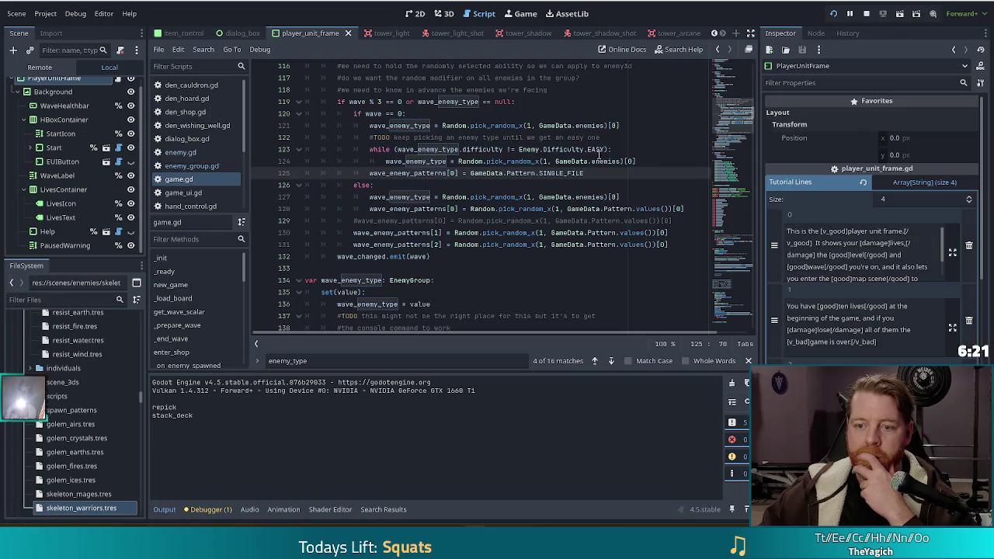
click(465, 232)
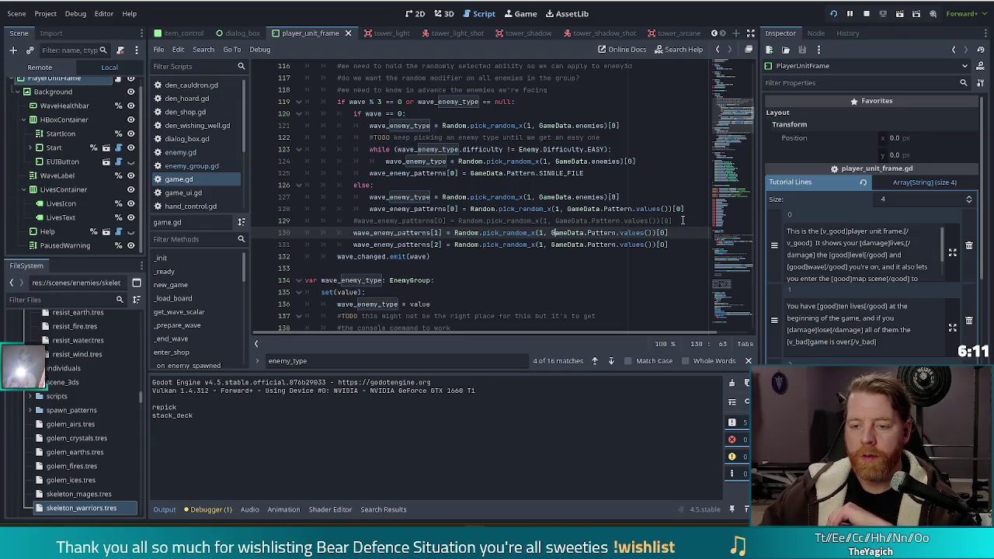
drag(670, 244, 682, 220)
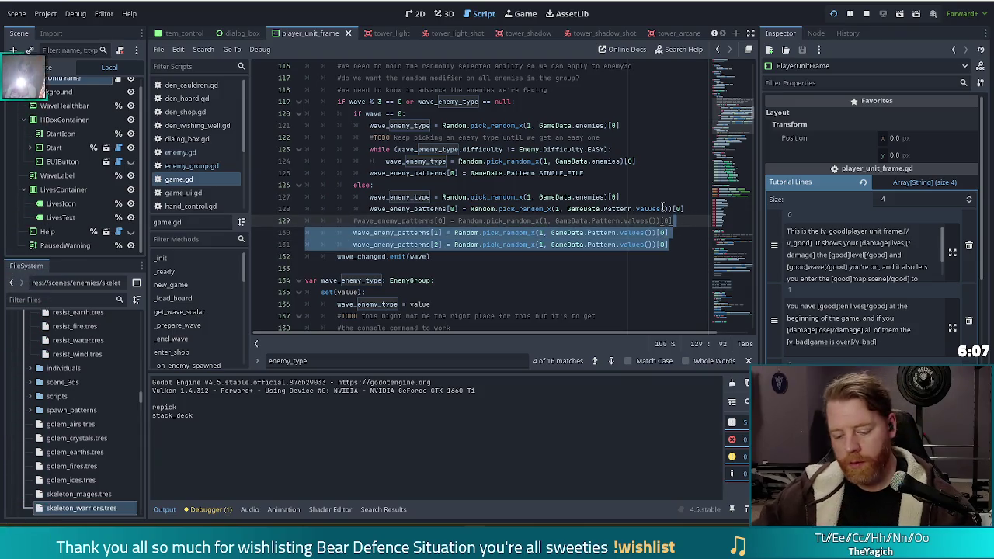
Step: Move the patterns[1] and [2] lines under the SINGLE_FILE assignment and indent them
key(ctrl+x)
click(595, 172)
key(ctrl+v)
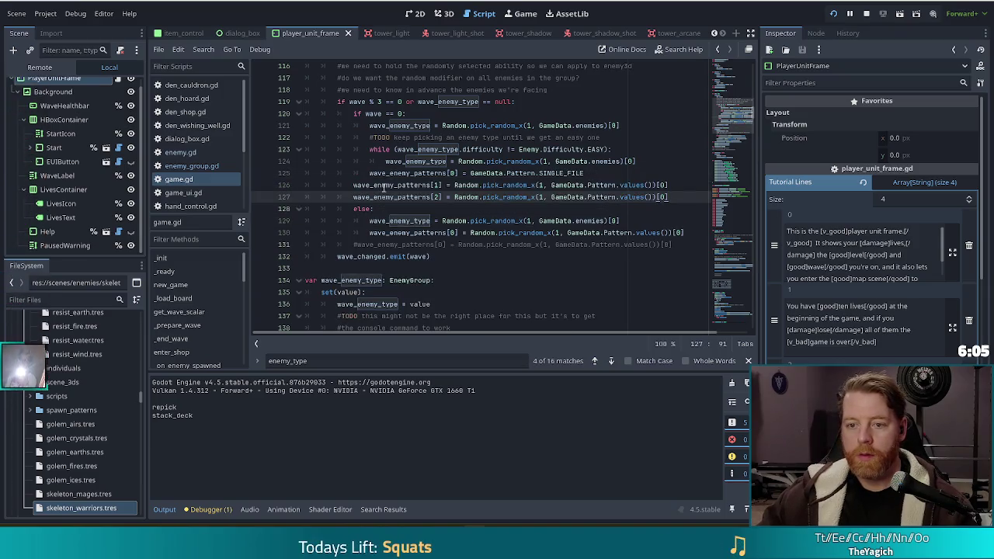
drag(382, 185, 373, 196)
key(Tab)
click(682, 182)
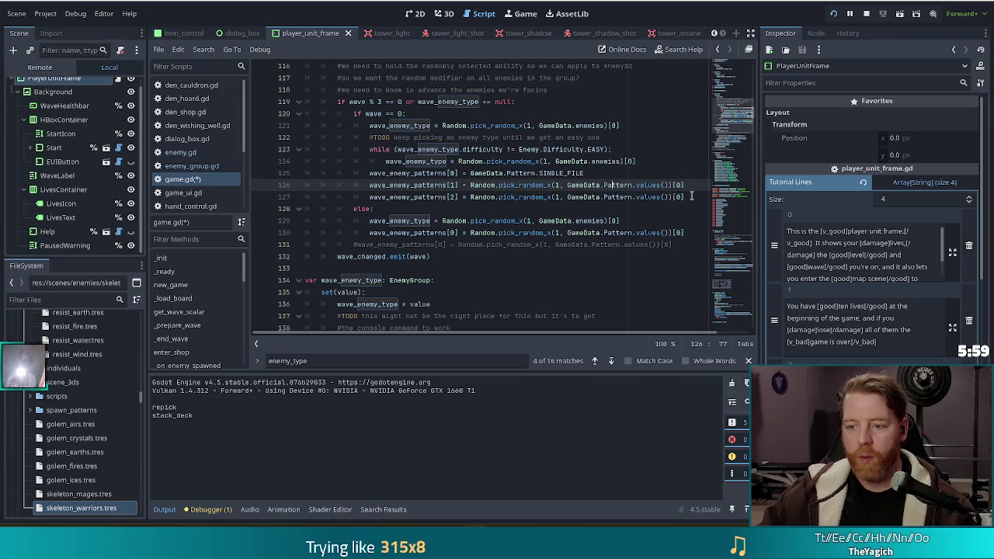
Step: Move the random patterns[1] and [2] lines into the else branch after patterns[0]
drag(691, 196, 691, 172)
key(ctrl+x)
click(680, 209)
key(ctrl+v)
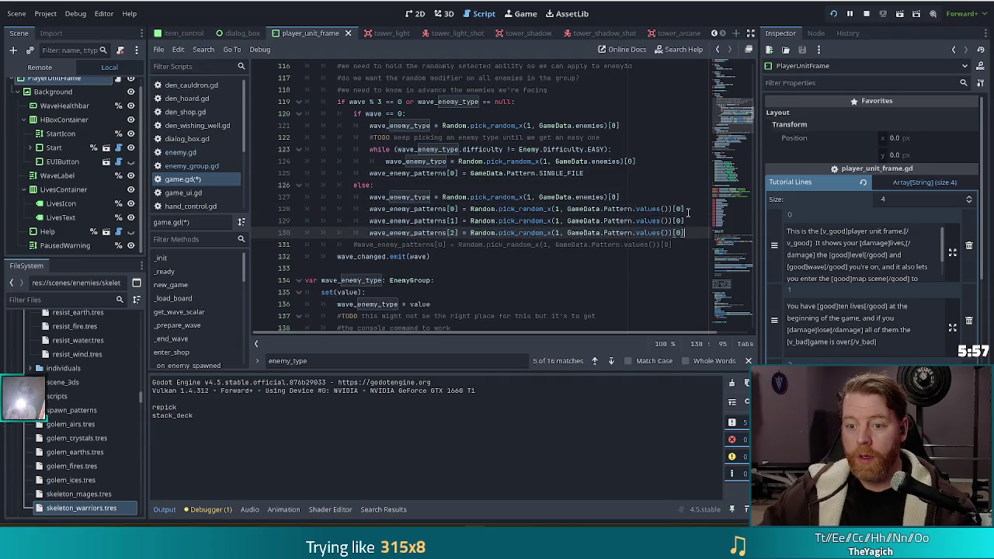
drag(305, 208, 686, 232)
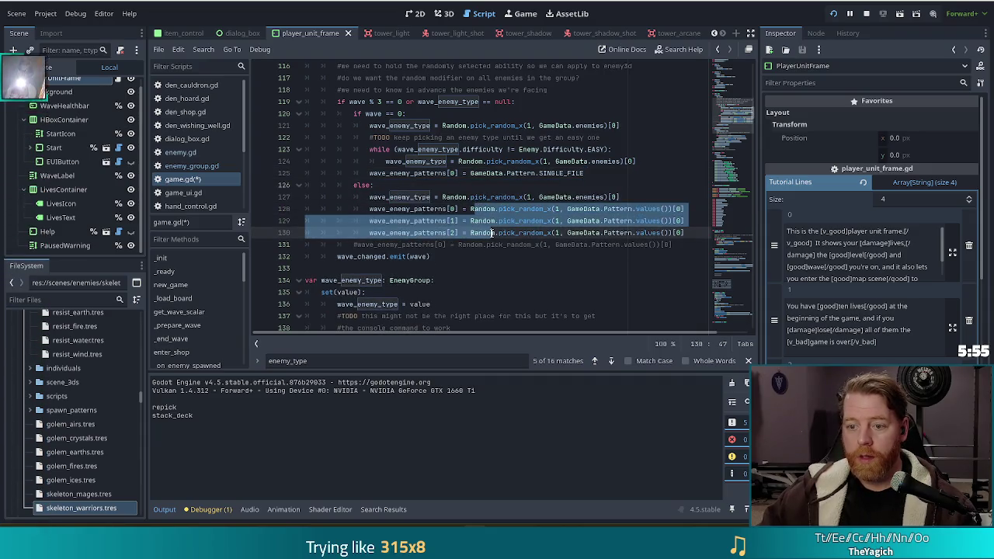
click(523, 208)
Step: Copy the SINGLE_FILE line twice, change the copies' indices to 1 and 2, and save
drag(613, 173, 660, 164)
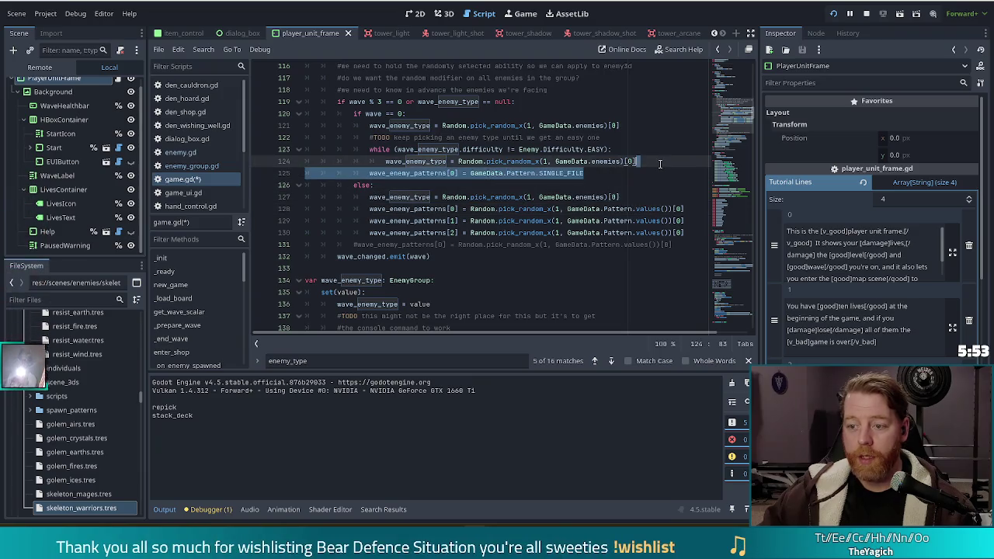
key(ctrl+c)
key(ctrl+v)
key(ctrl+v)
key(ctrl+v)
click(474, 186)
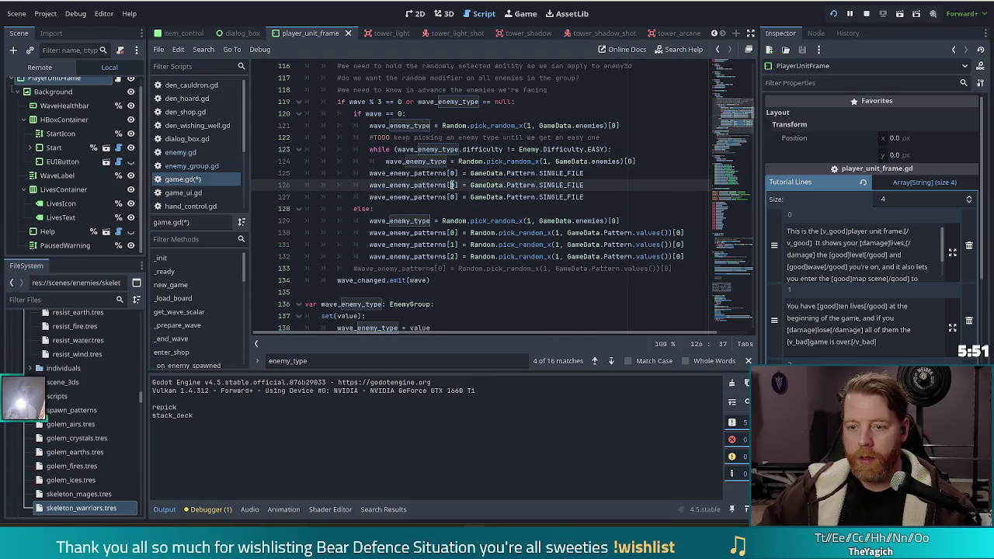
key(Delete)
text(1)
key(Down)
key(BackSpace)
text(2)
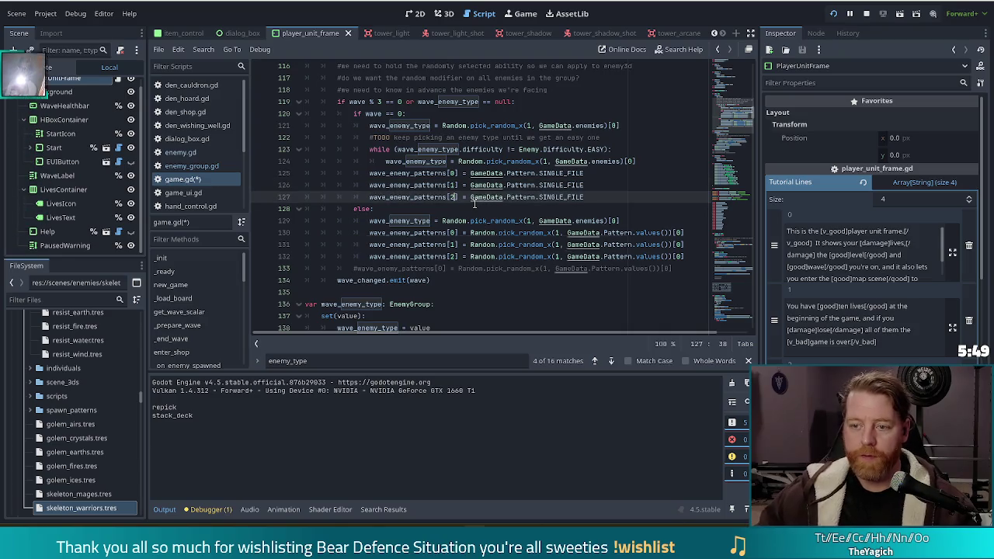
key(ctrl+s)
Step: Review the three SINGLE_FILE lines and the else branch's four lines
drag(590, 197, 651, 162)
click(603, 201)
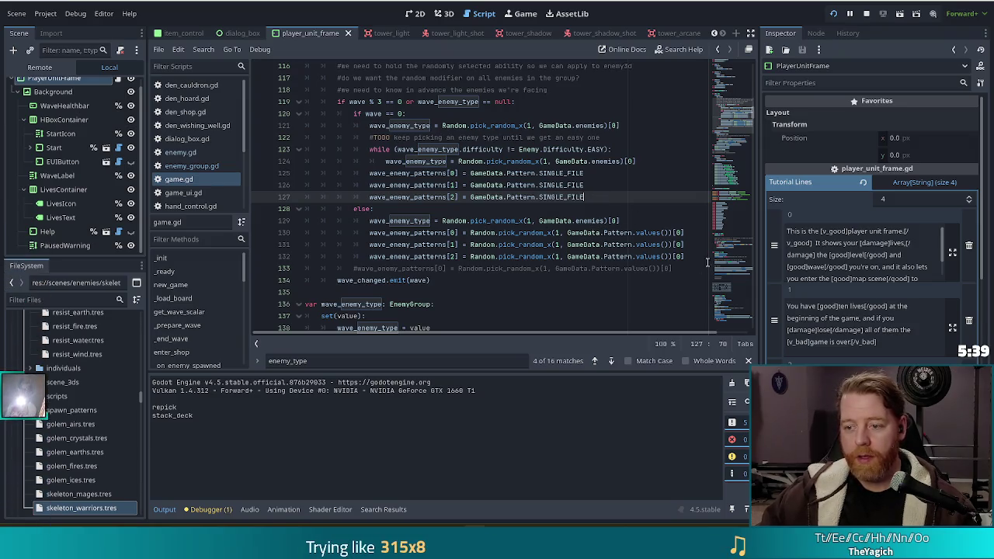
drag(691, 256, 685, 208)
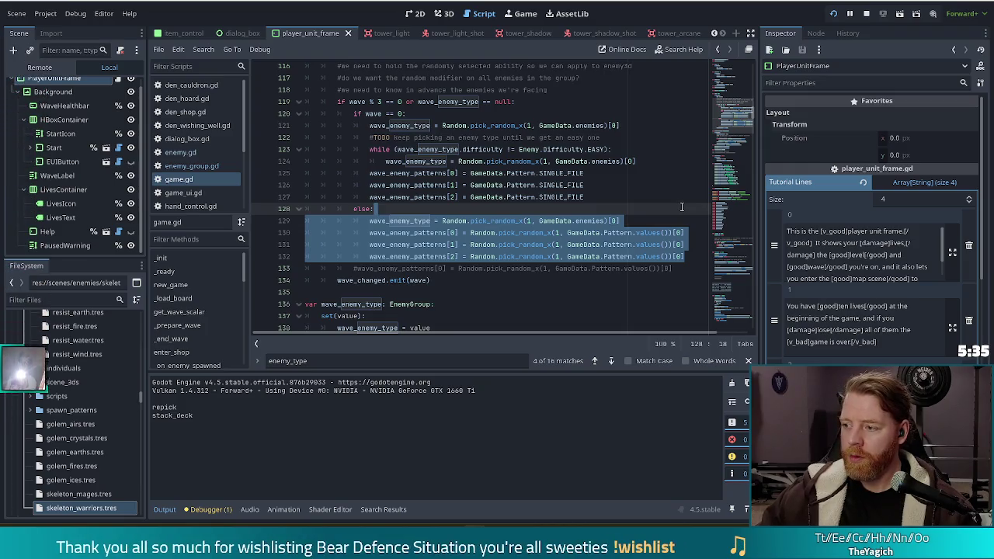
Step: Look over the else-branch random pattern lines, then restart the project to run the new code
click(555, 233)
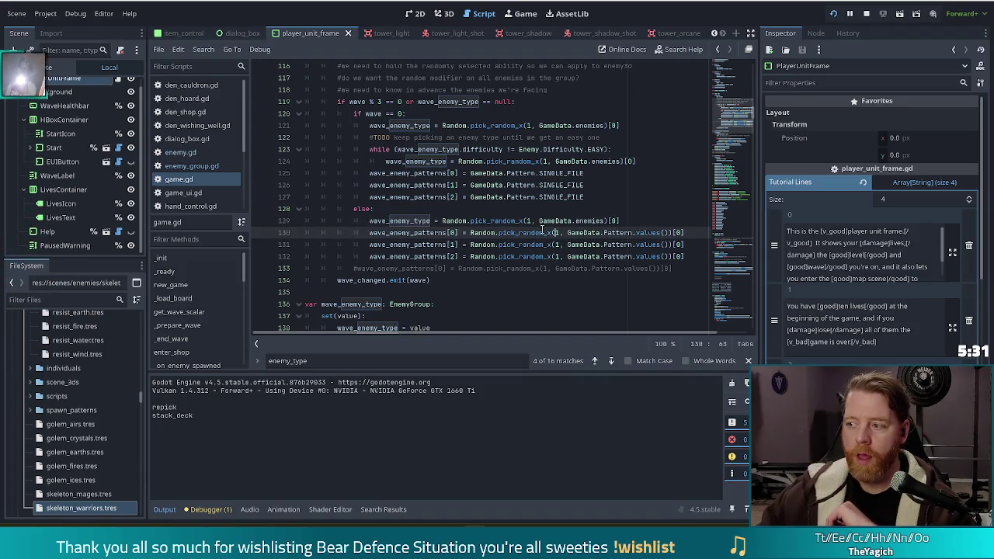
mouse_move(542, 228)
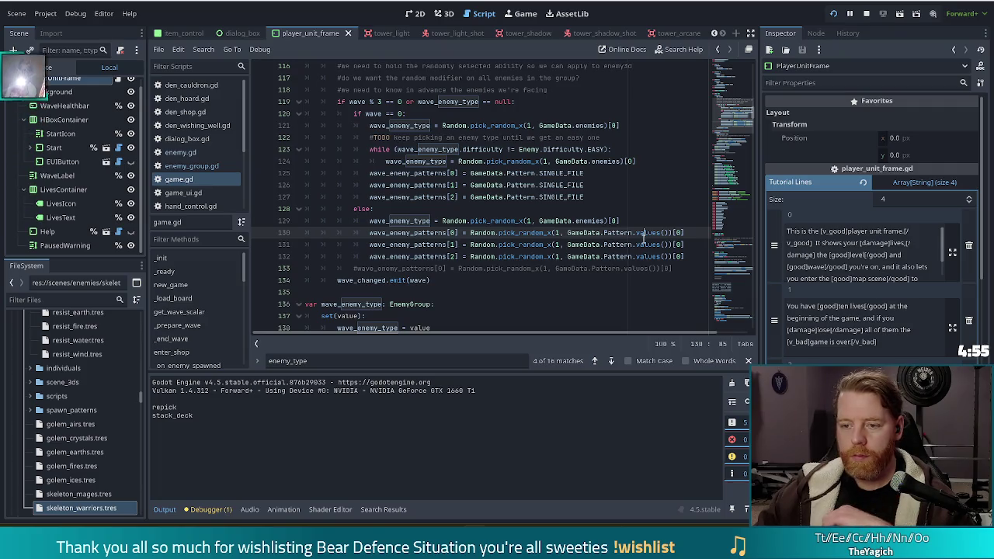
click(546, 244)
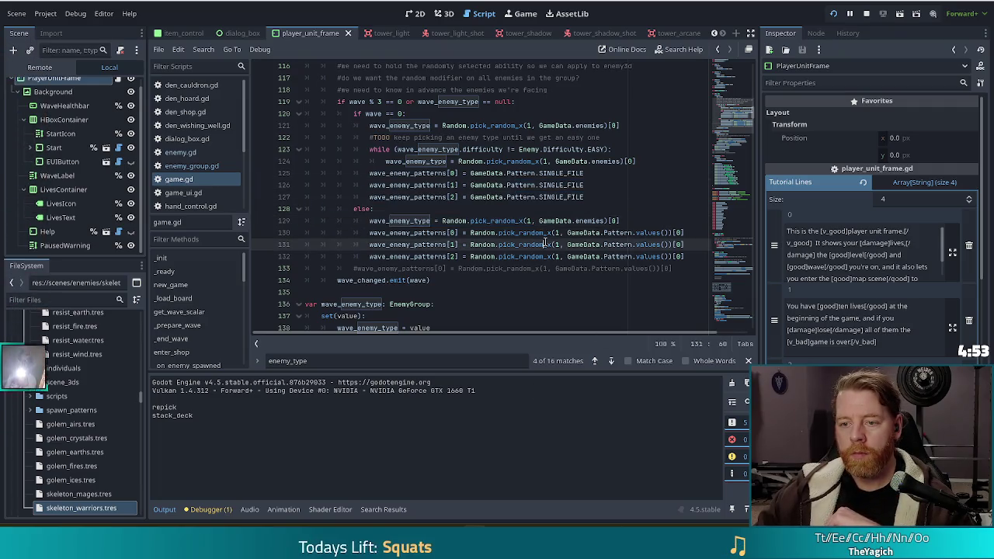
click(547, 185)
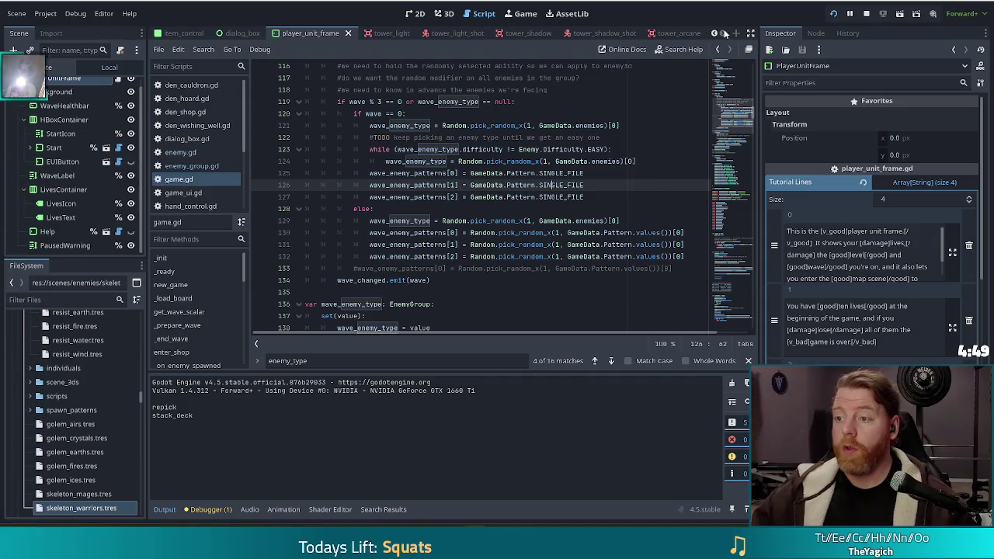
click(833, 13)
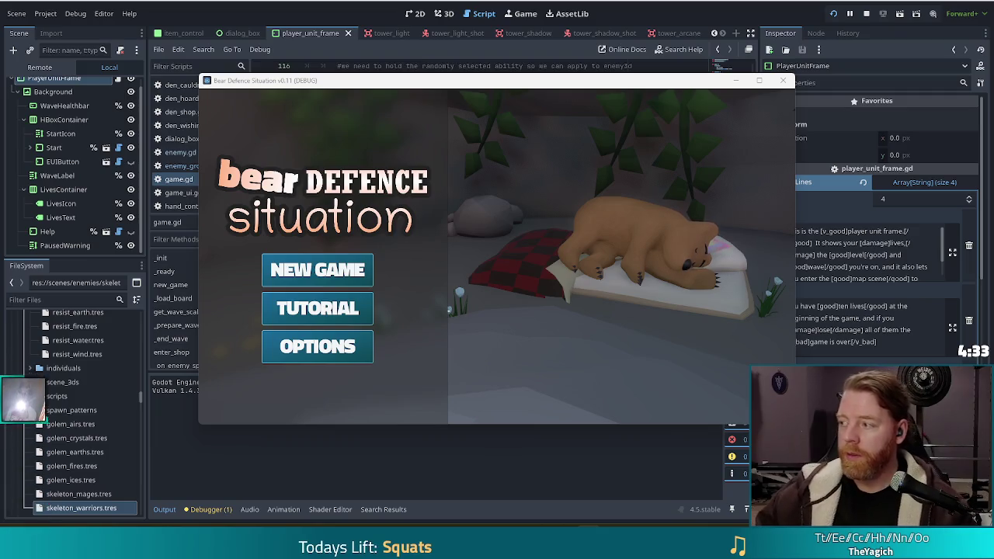
Step: Start a new game, check the Air Golem wave info, then glance at the script's else line
click(309, 276)
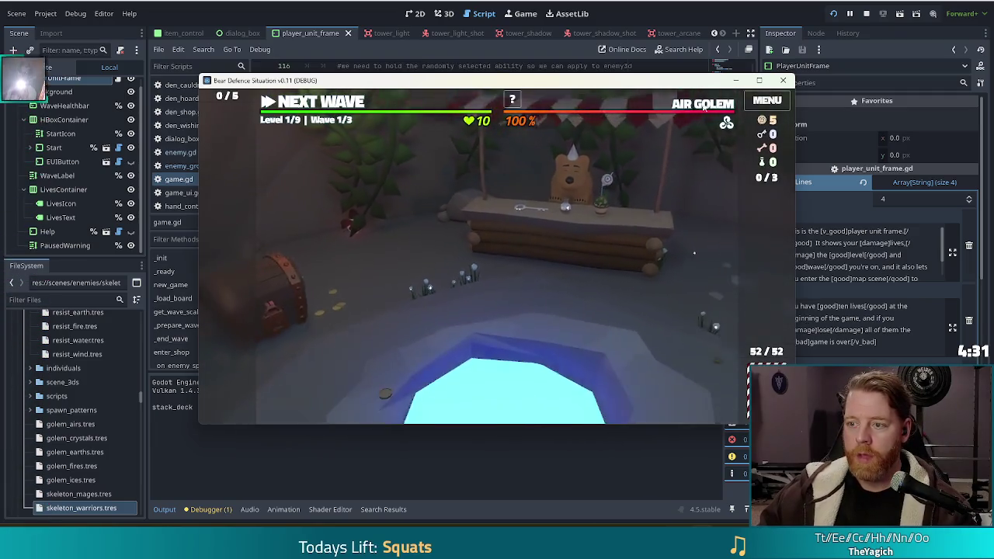
mouse_move(711, 109)
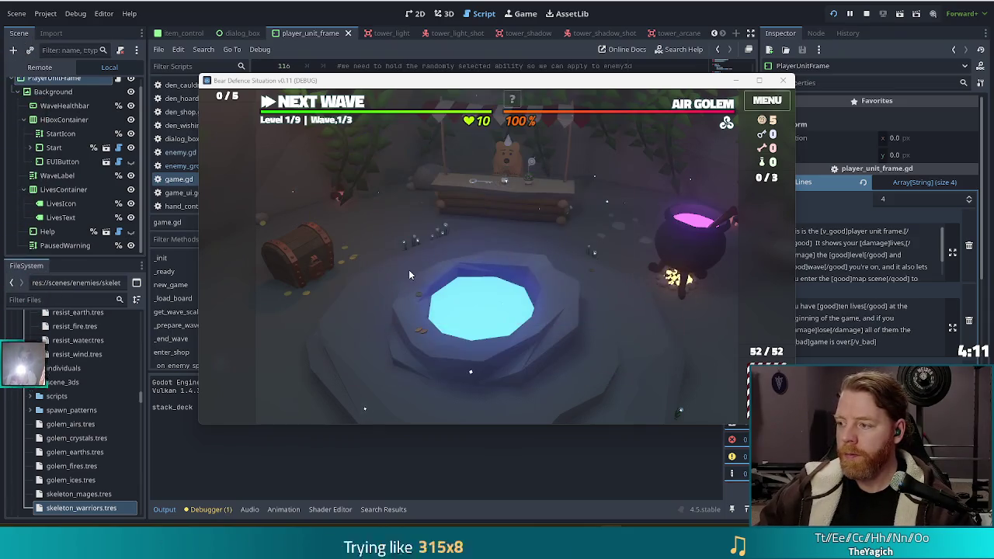
mouse_move(512, 99)
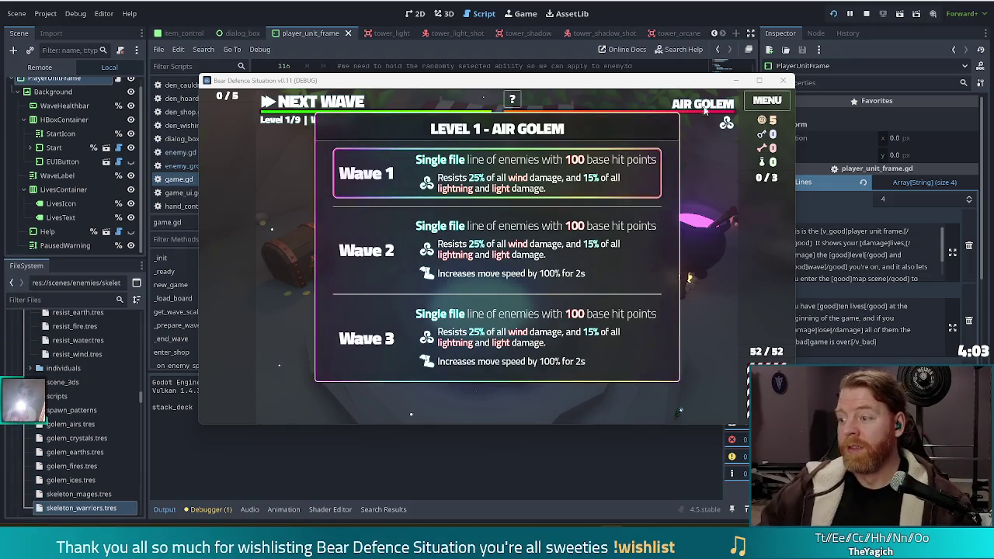
click(206, 72)
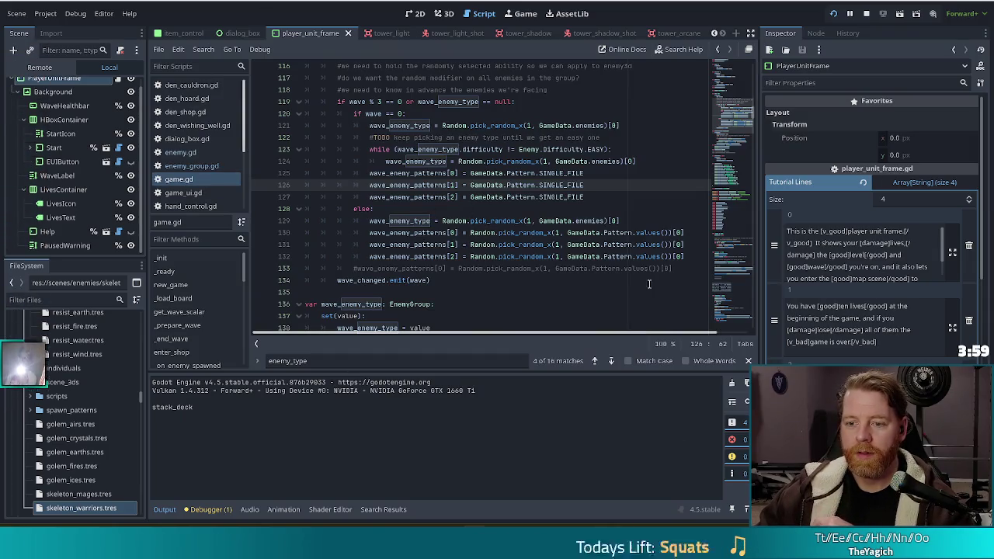
click(469, 211)
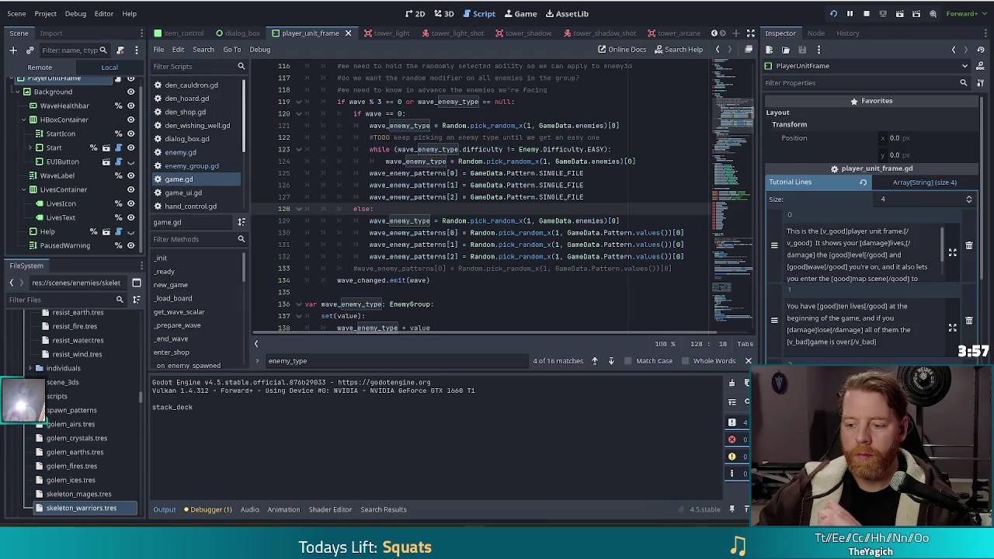
key(alt+Tab)
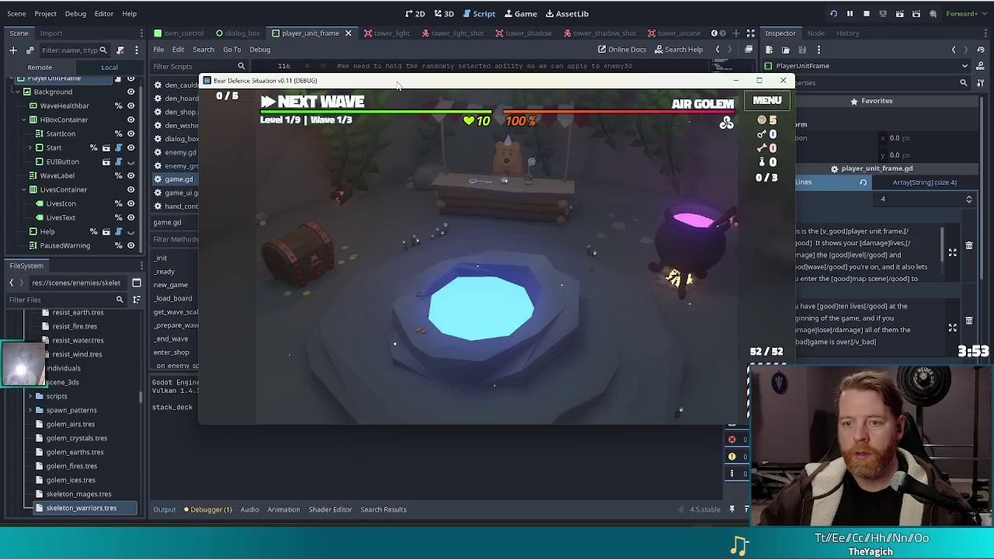
Step: Skip all three Level 1 waves with the n key to reach Level 2
key(n)
key(Return)
key(n)
click(490, 304)
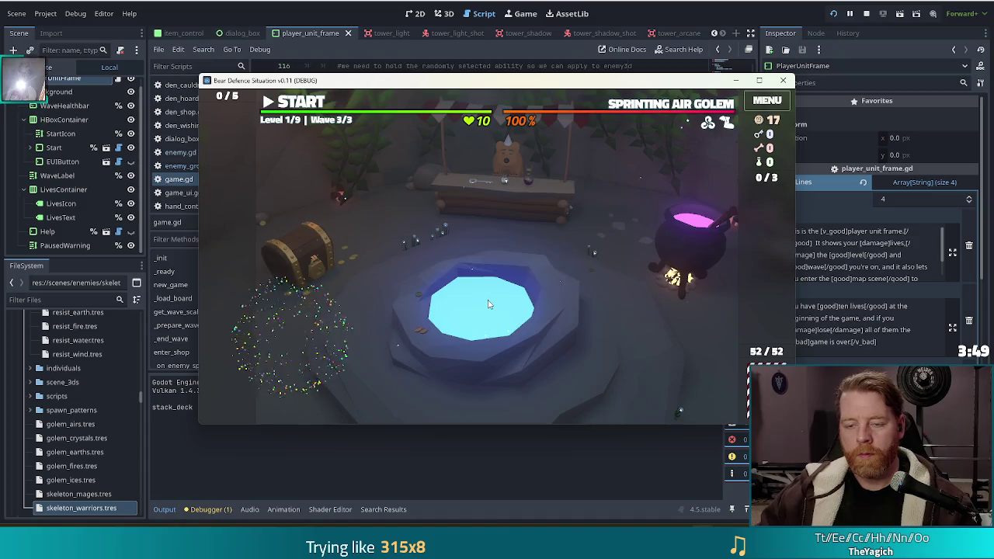
key(n)
click(489, 307)
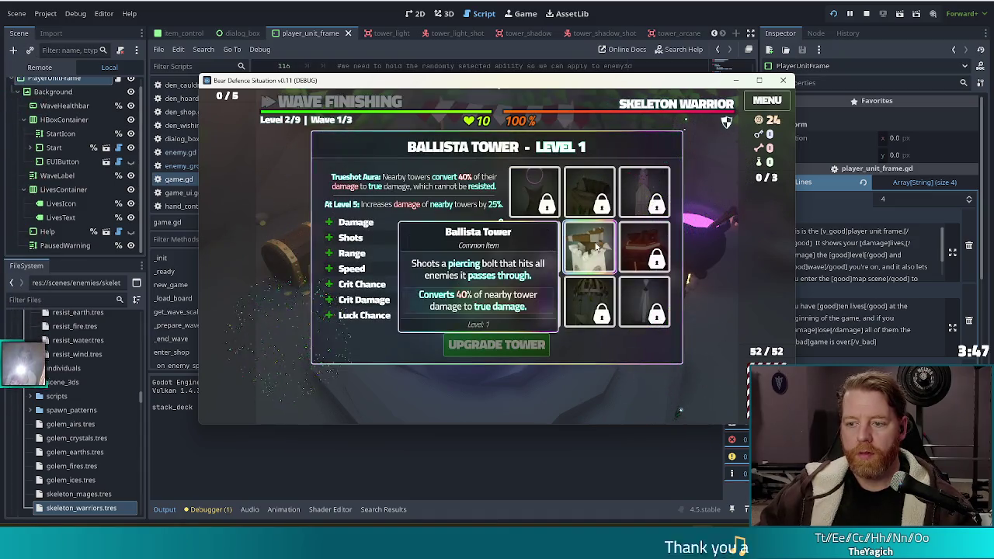
Step: Upgrade the Ballista Tower to level 2 and nudge the game window up and left
click(496, 344)
key(Escape)
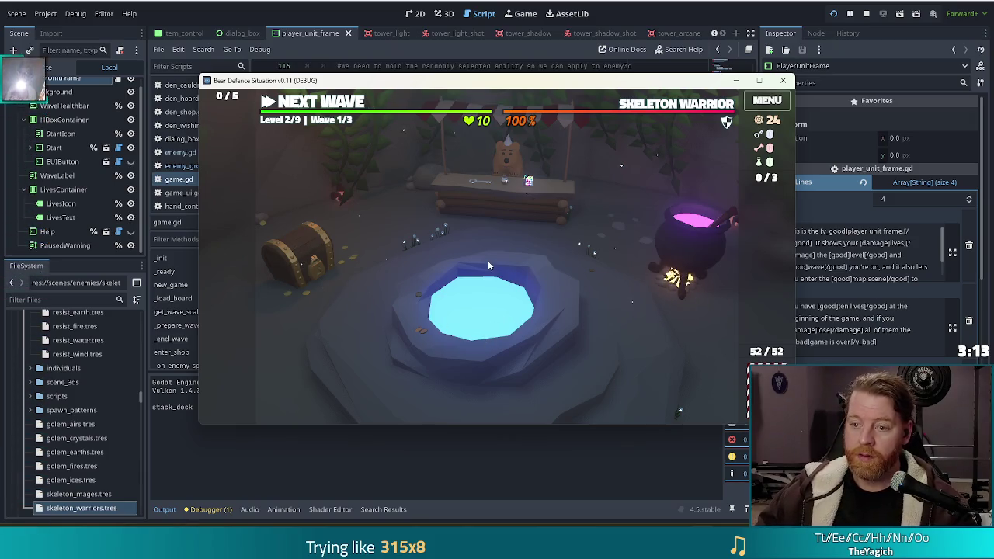
drag(616, 86, 574, 74)
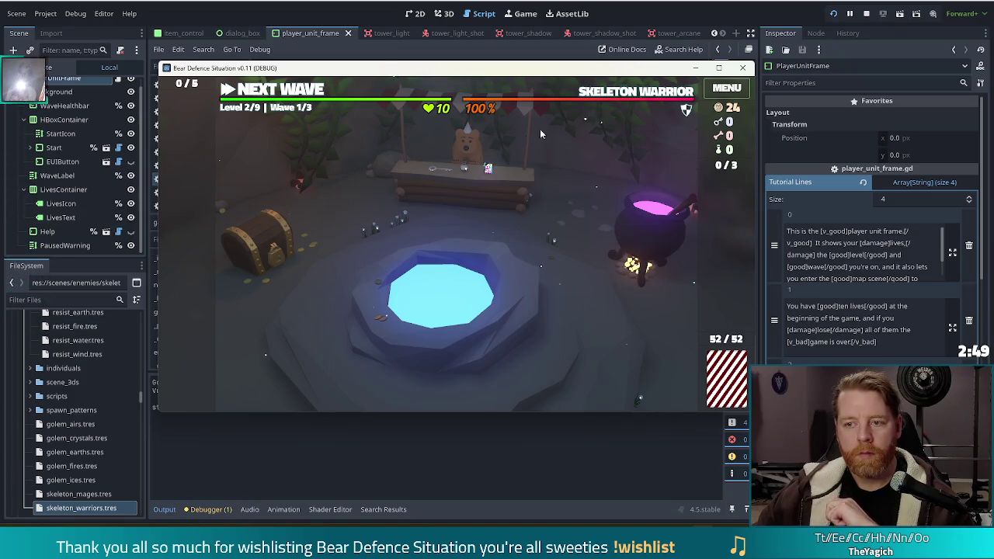
Step: Inspect the Level 2 Skeleton Warrior wave info, then stop and relaunch the game
mouse_move(606, 91)
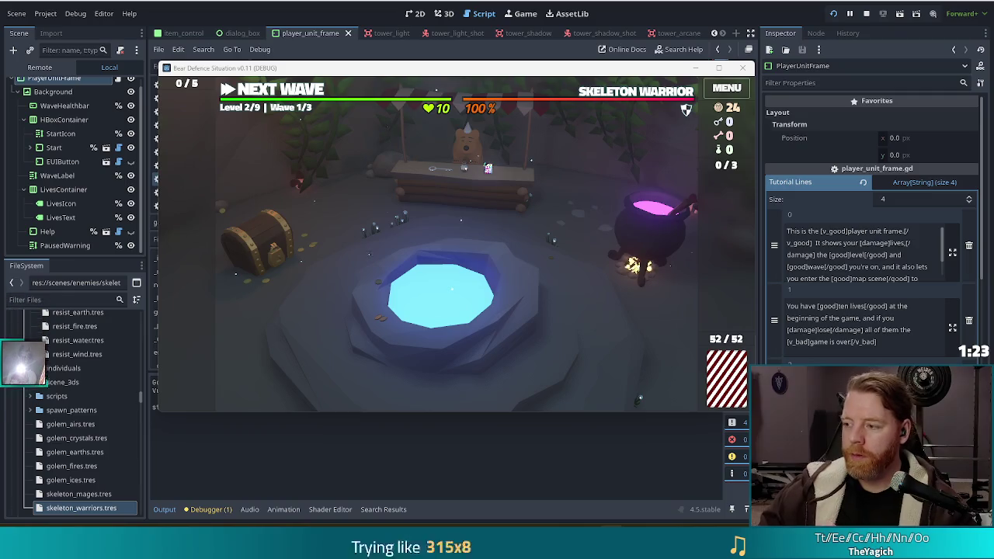
mouse_move(439, 91)
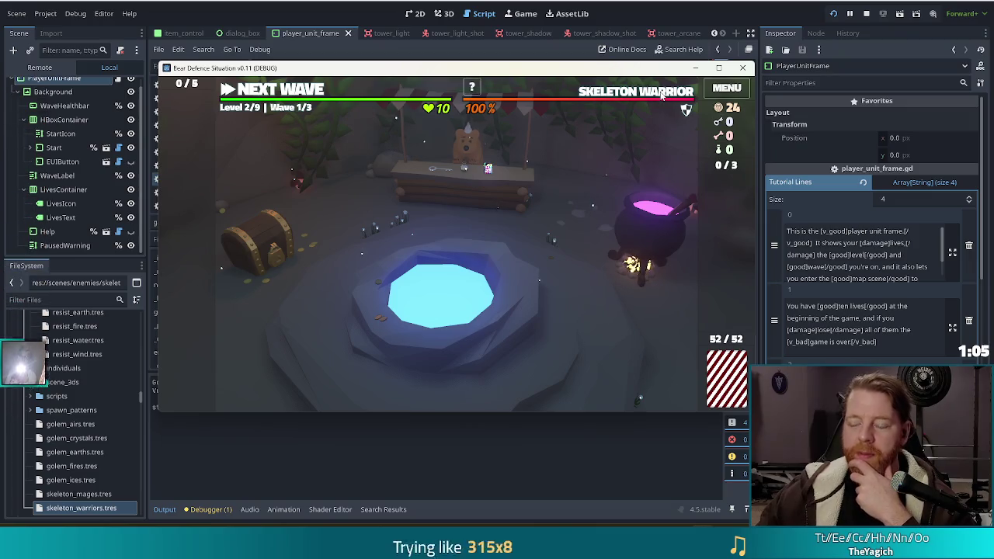
mouse_move(661, 94)
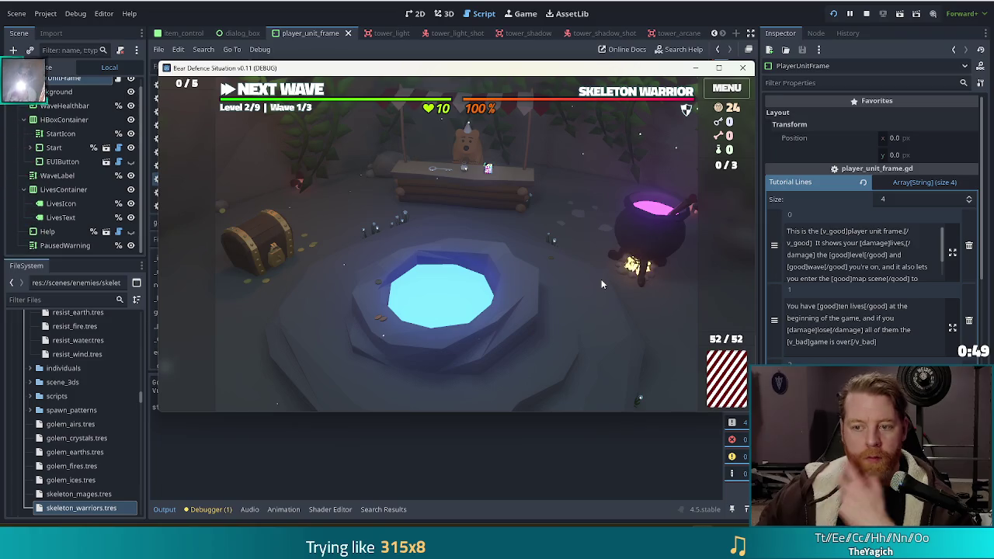
mouse_move(587, 73)
mouse_down()
mouse_move(554, 73)
mouse_move(588, 72)
mouse_up()
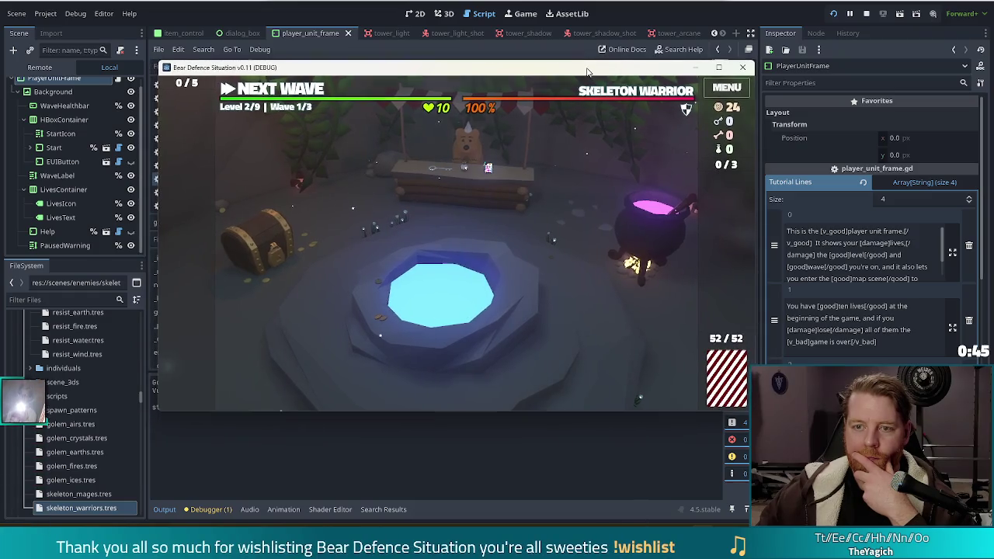
mouse_move(626, 94)
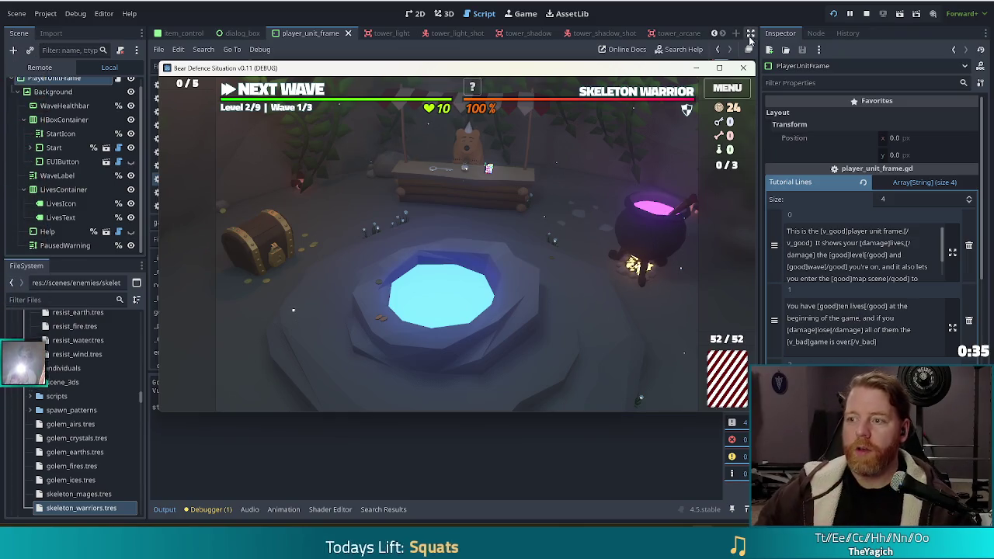
click(866, 13)
click(833, 13)
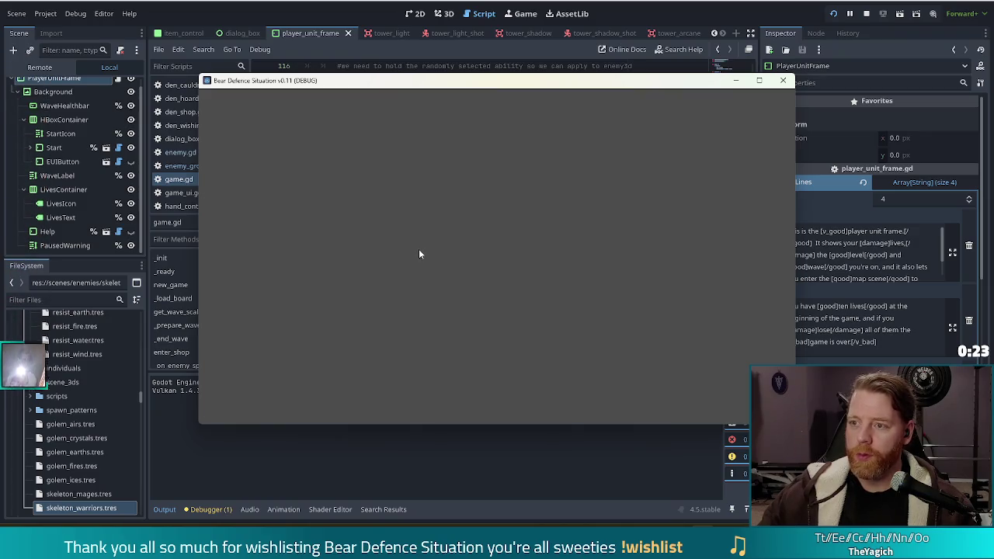
Step: Start a new game from the Bear Defence Situation title screen
click(339, 273)
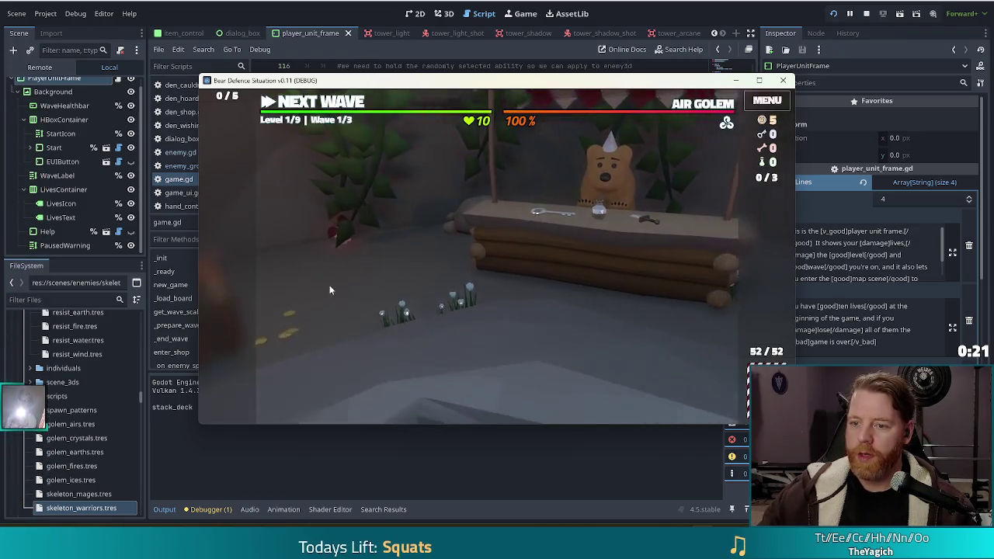
Step: Buy the Key with all 5 gold, start Wave 1, and select the 7 of Earth
click(468, 208)
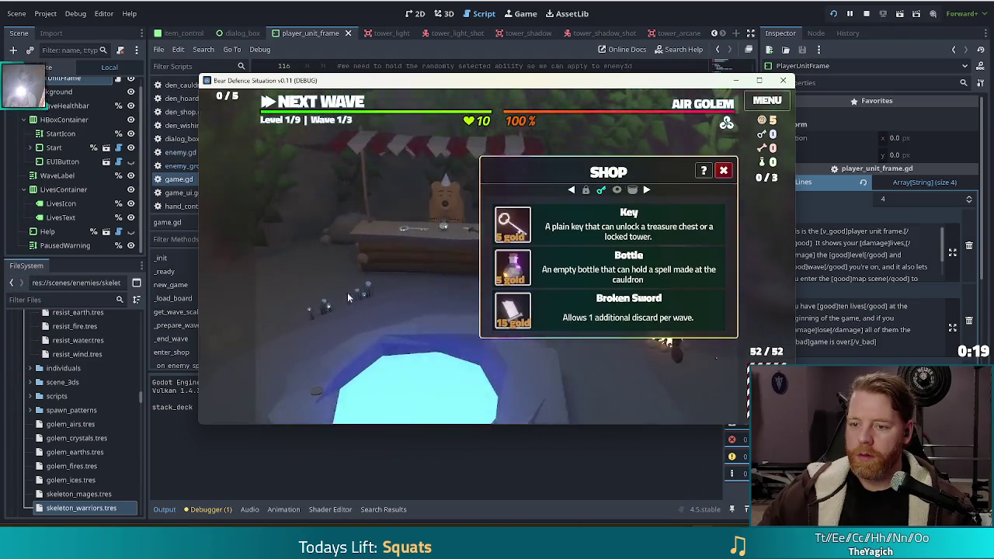
click(512, 224)
click(726, 170)
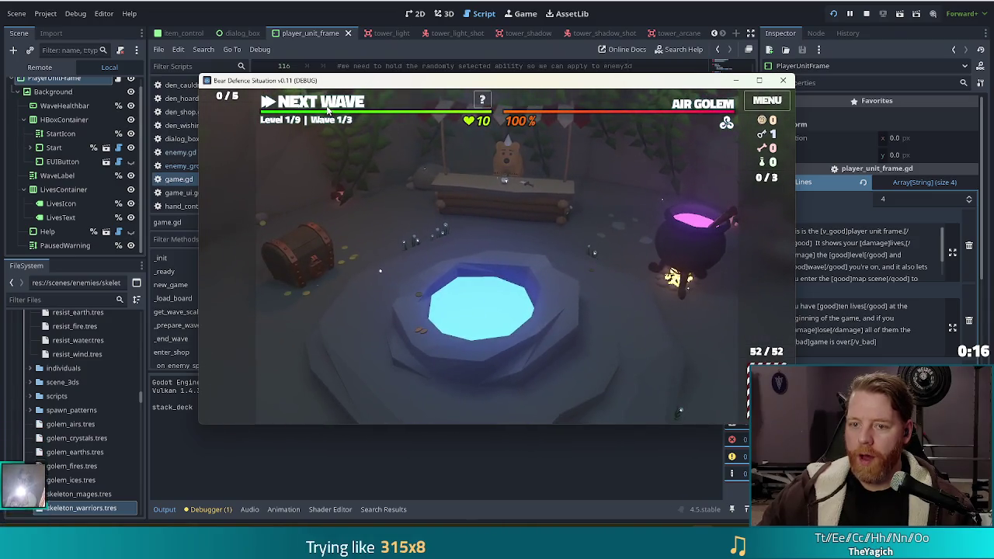
click(327, 110)
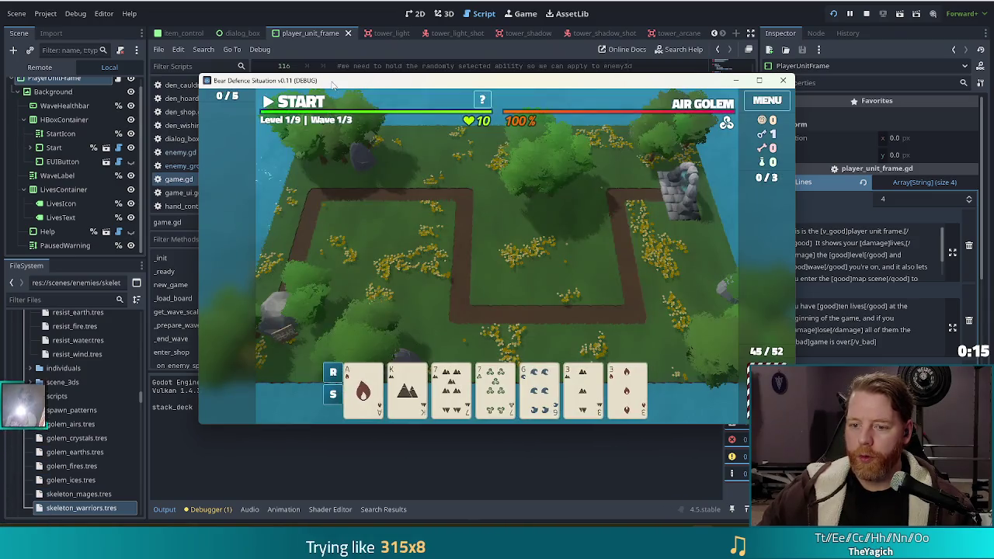
click(450, 388)
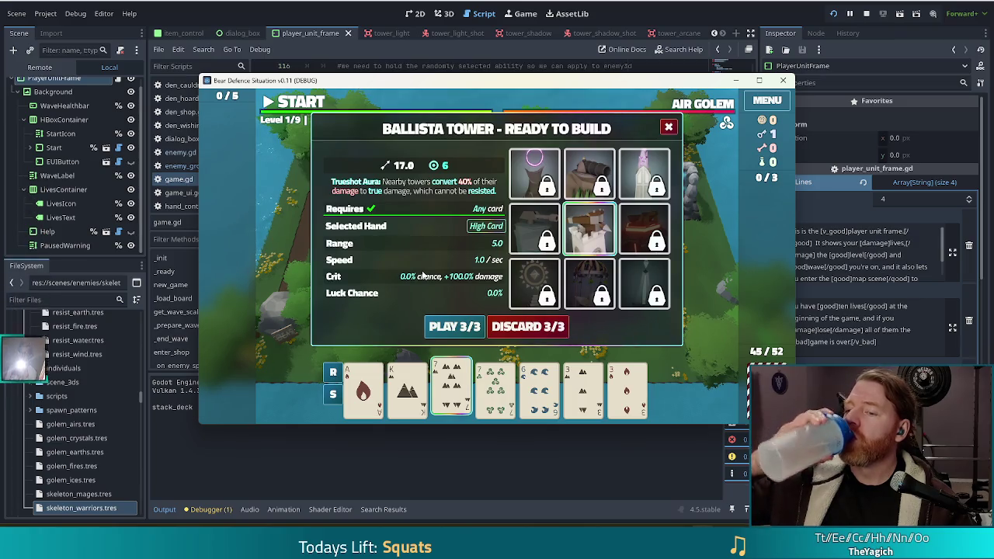
Step: Play a Two Pair of the 7 of Wind and both 3s to build a Light Tower
mouse_move(530, 272)
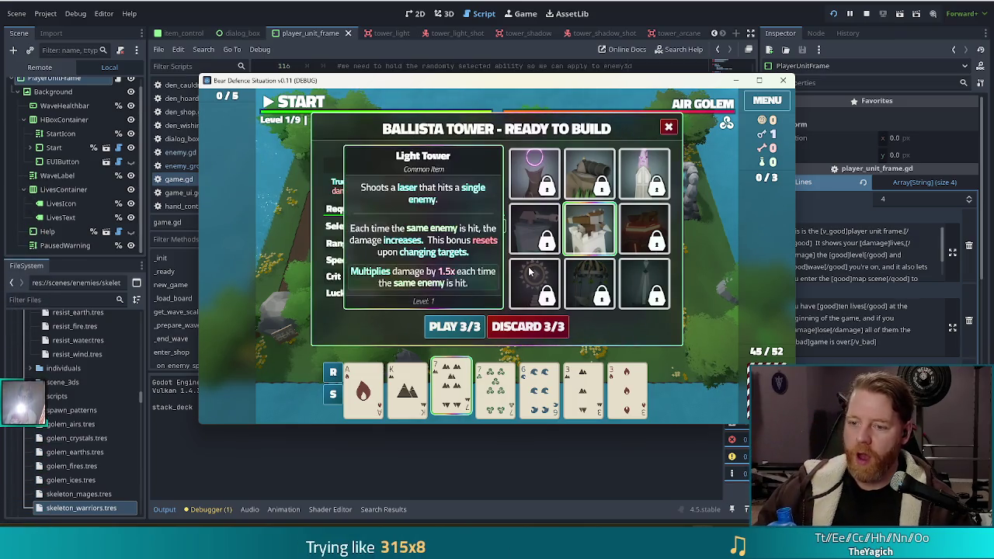
mouse_move(663, 160)
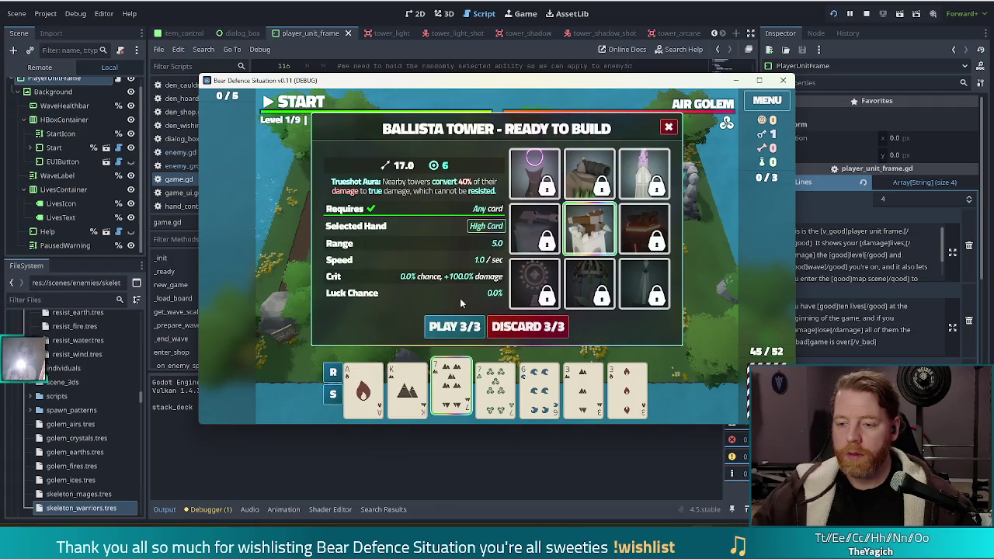
mouse_move(514, 299)
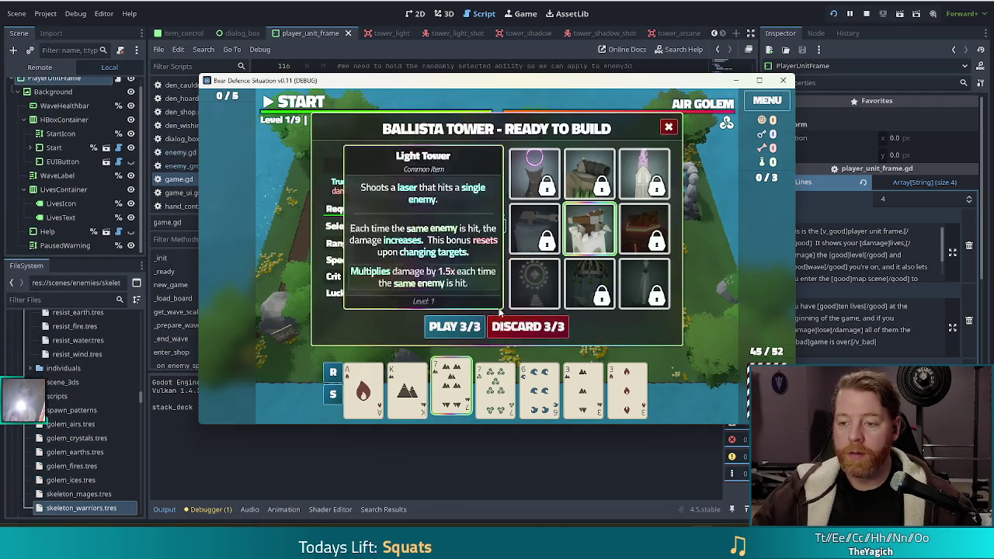
click(495, 386)
click(627, 386)
click(582, 386)
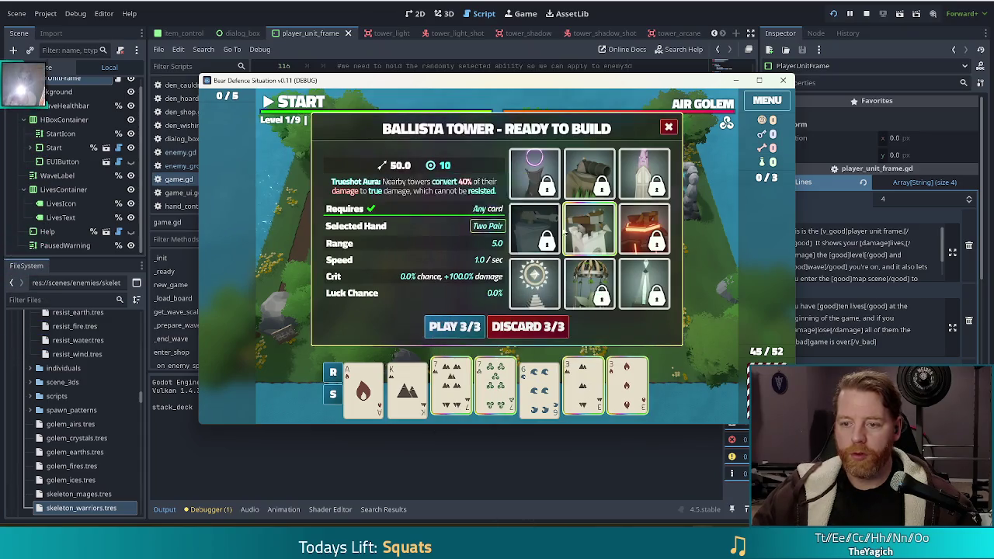
click(534, 284)
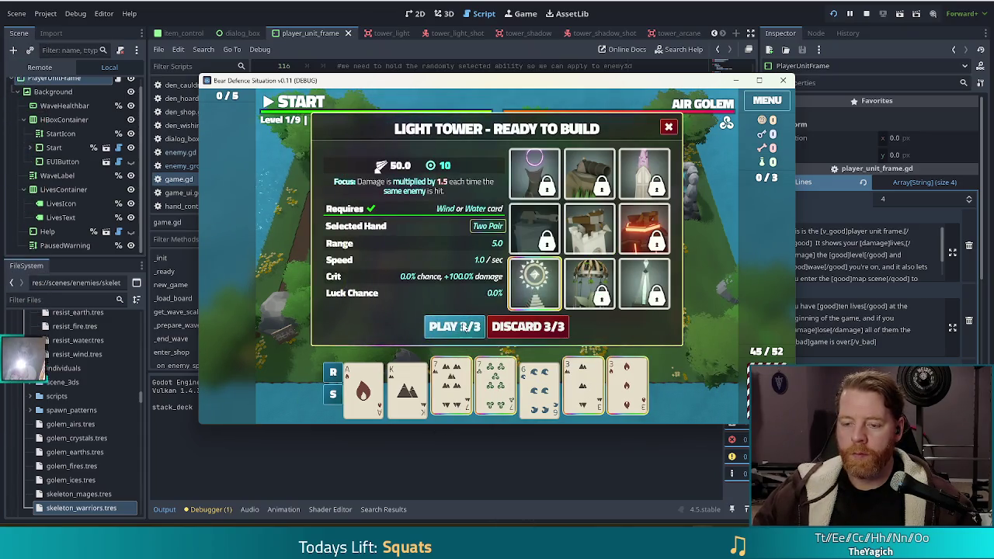
click(464, 326)
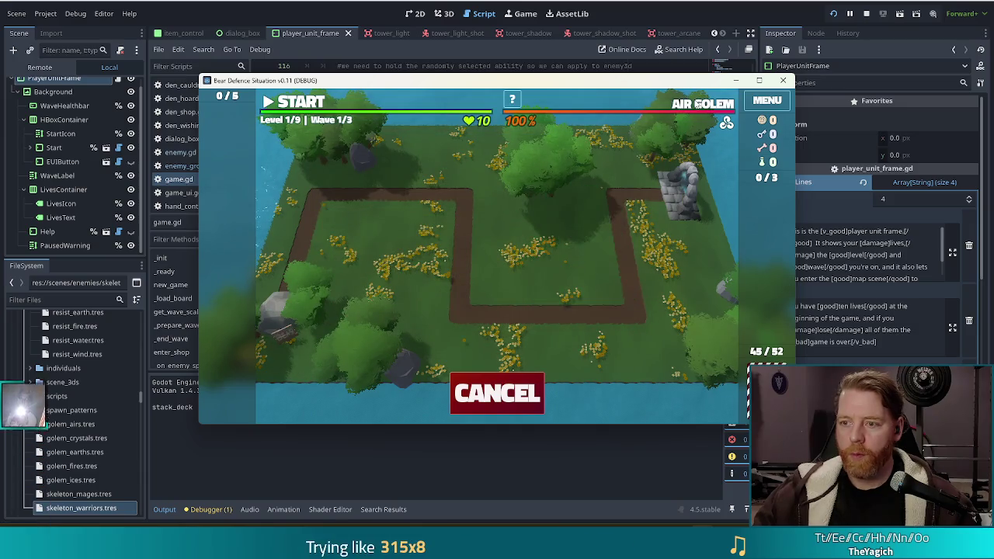
mouse_move(697, 105)
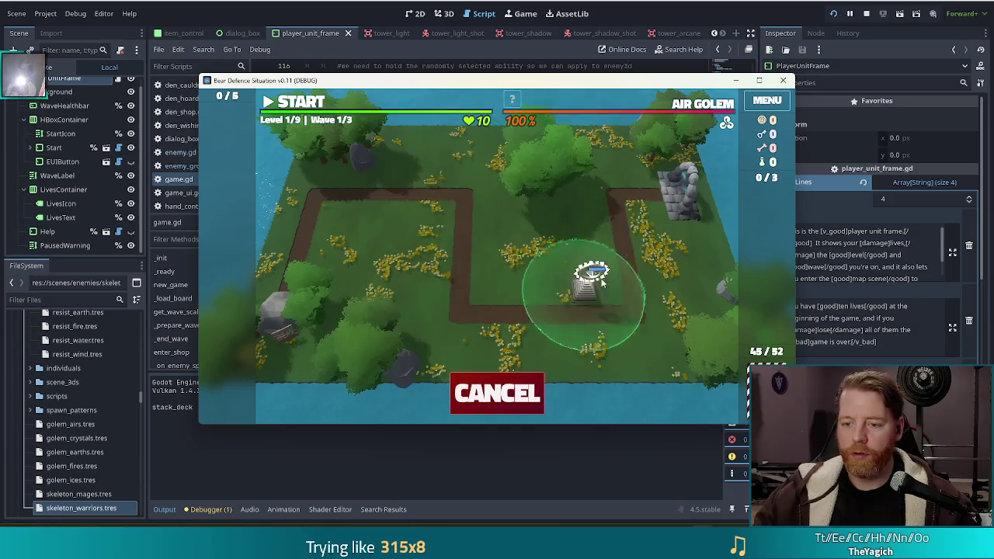
Step: Place the Light Tower right of the path and discard the 8 of Water
click(614, 281)
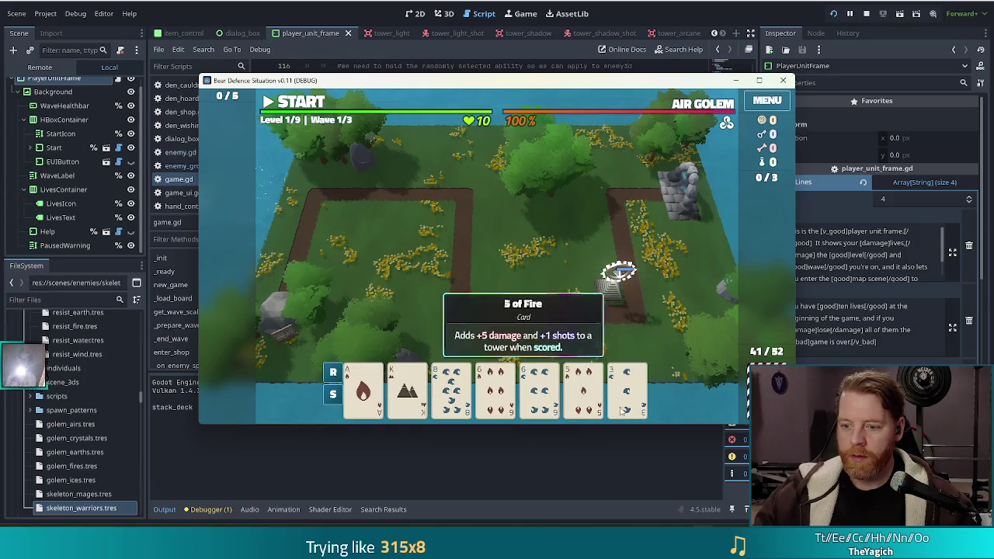
click(598, 411)
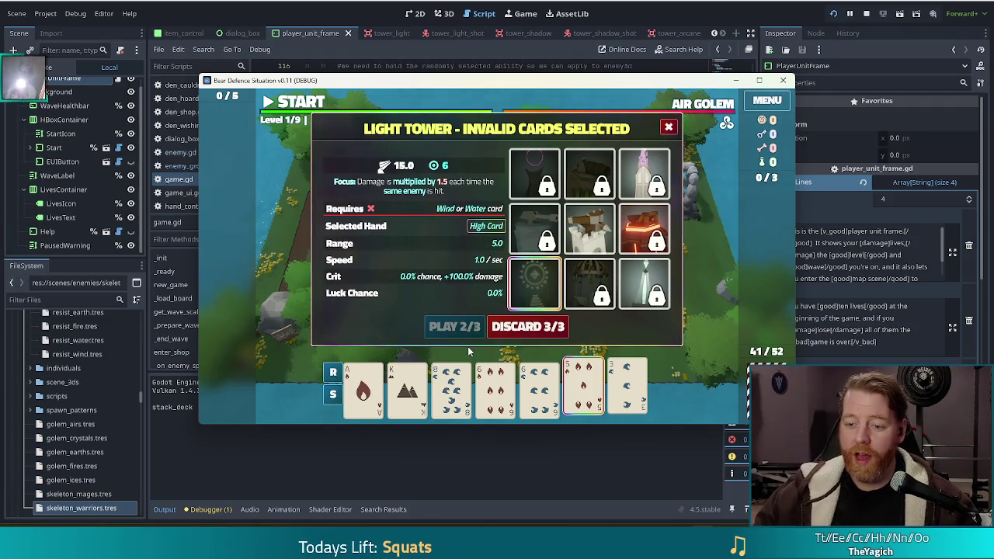
click(452, 386)
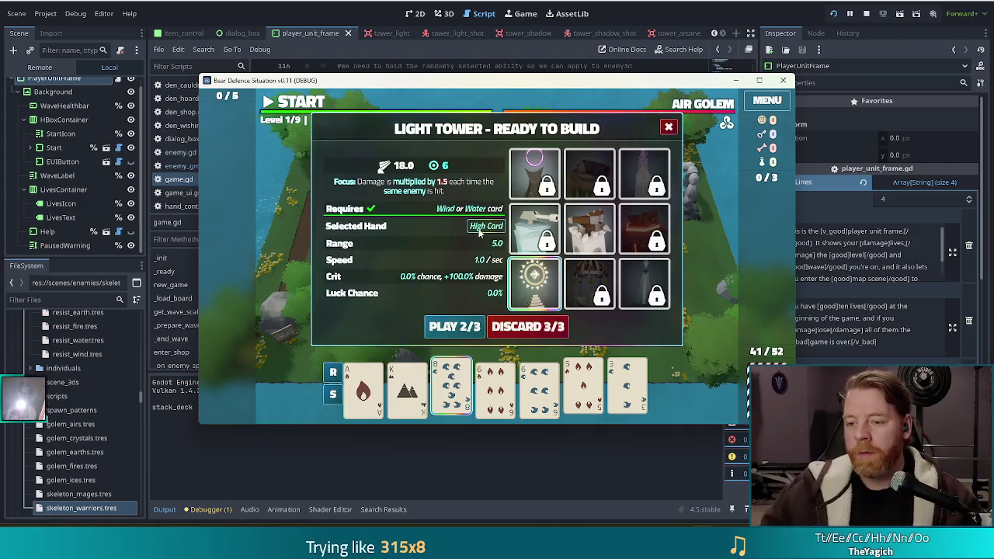
mouse_move(554, 283)
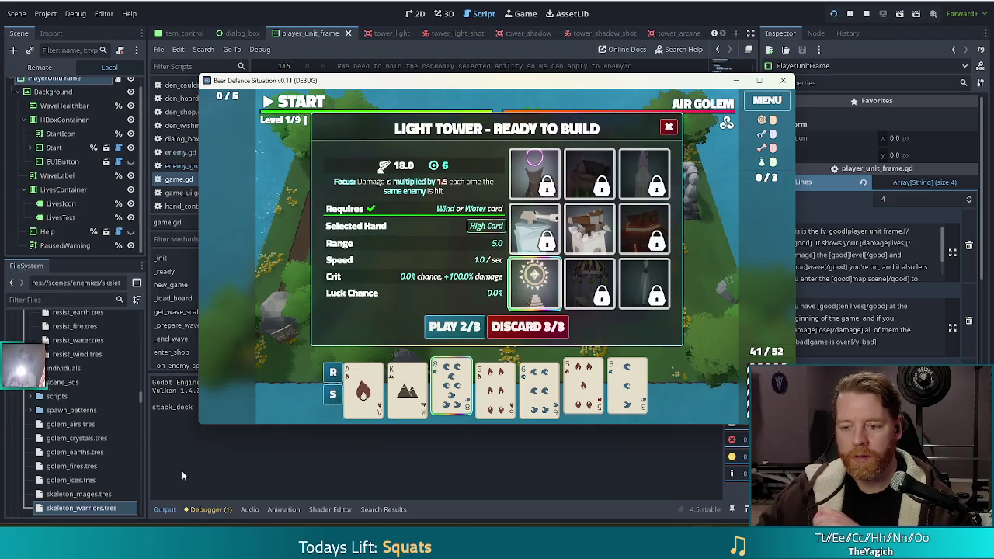
click(542, 327)
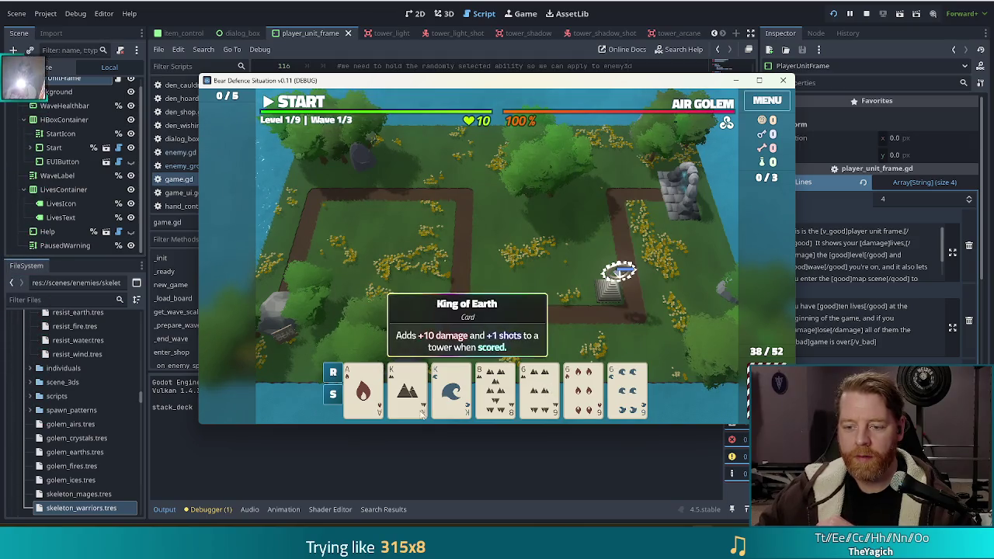
Step: Play a Full House of two Kings and three 6s, placing the second Light Tower left of the first
click(451, 386)
click(407, 386)
click(539, 385)
click(584, 386)
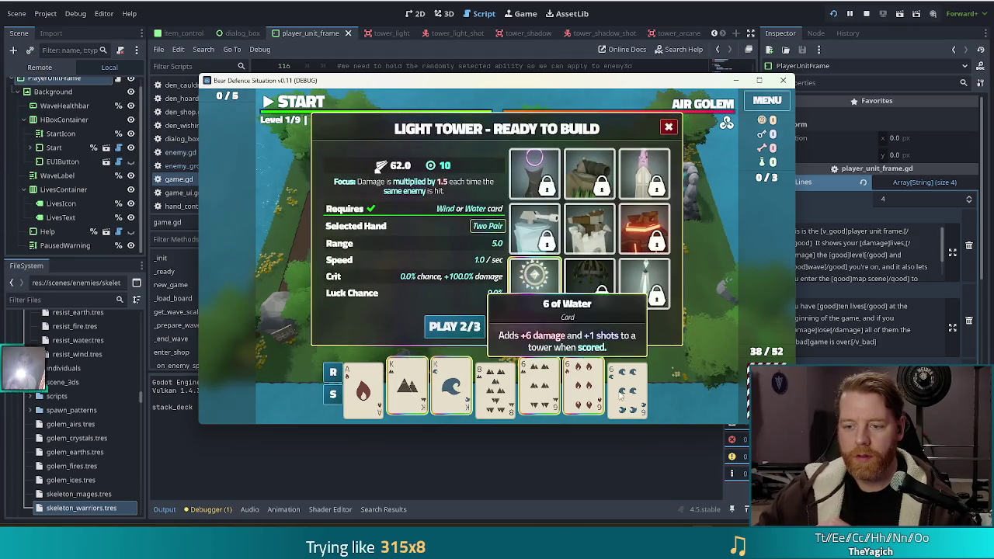
click(627, 386)
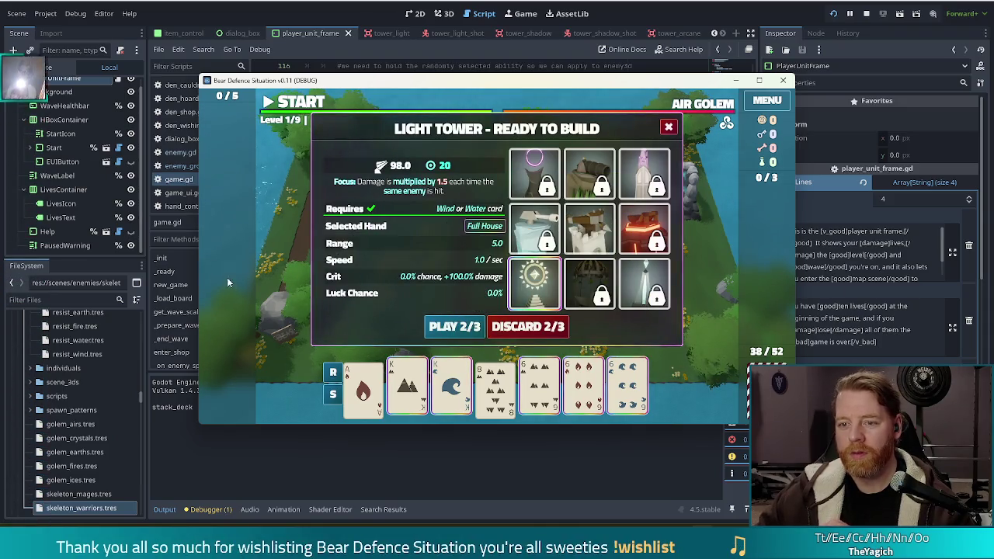
click(462, 327)
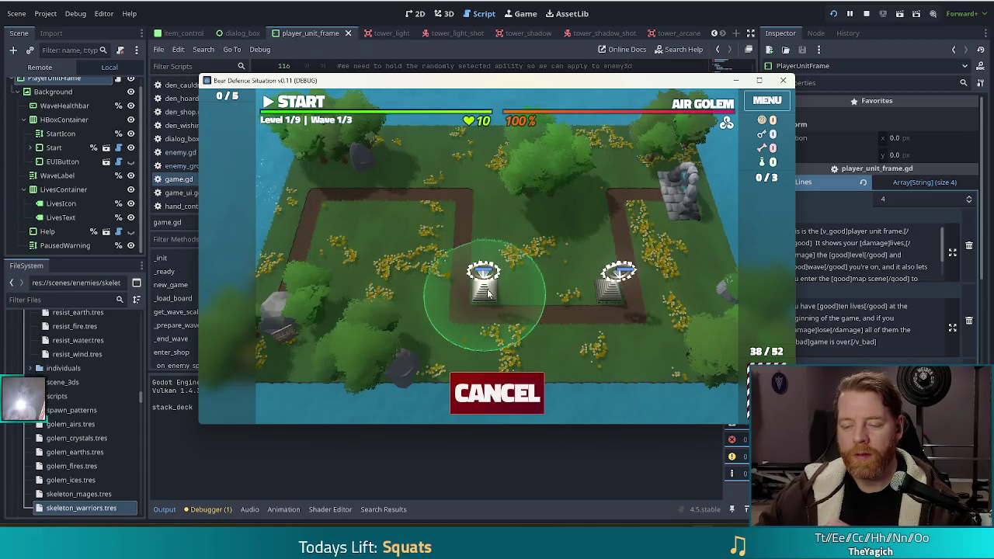
click(484, 292)
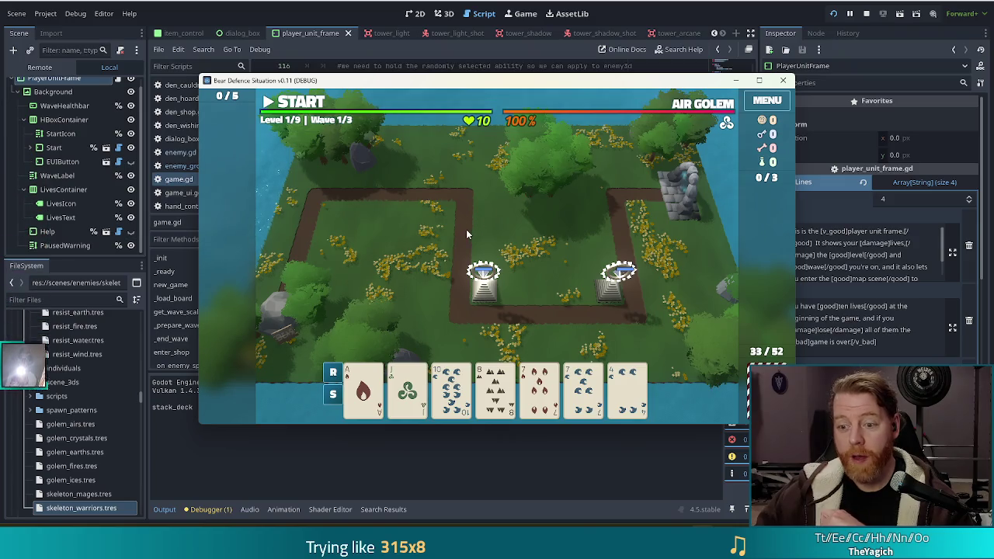
Step: Discard the 8 card, then the 5 card, for new cards
click(500, 381)
click(525, 324)
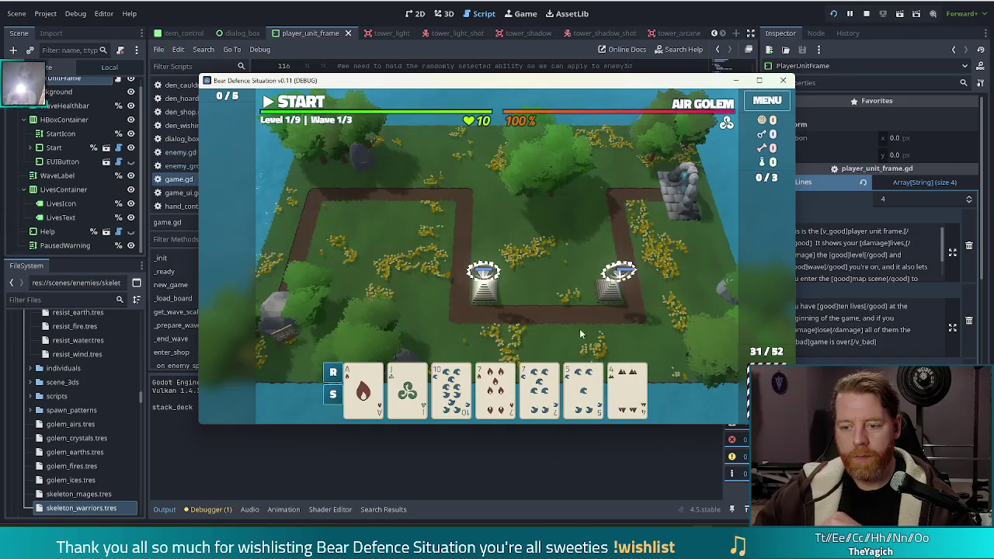
click(583, 384)
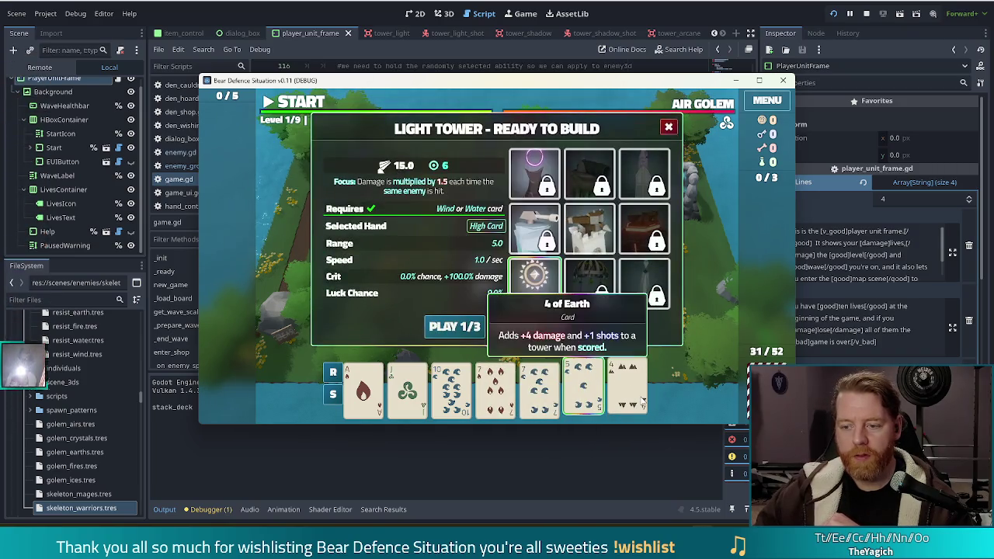
click(525, 326)
Step: Build a Light Tower from a pair of sevens beside the right-side path and start wave 1
click(495, 381)
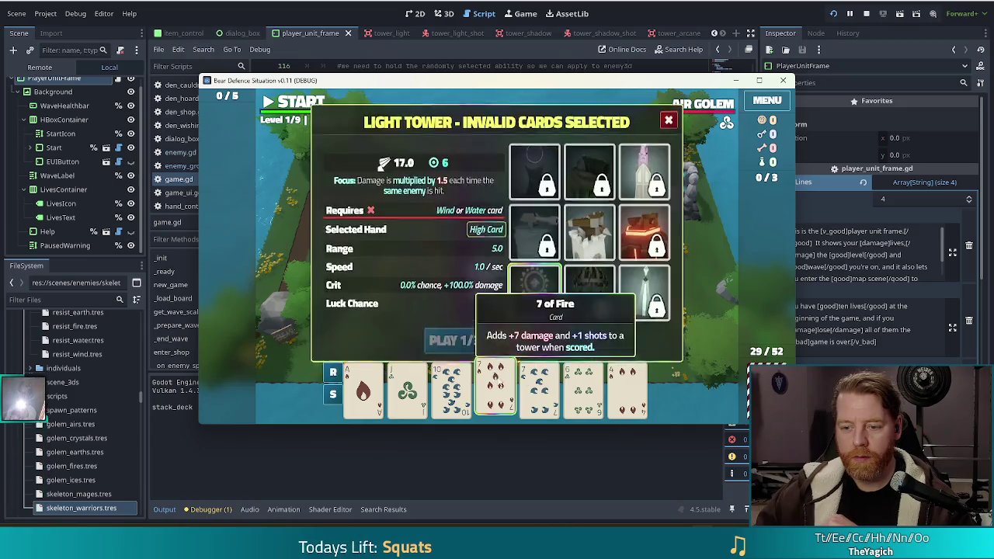
click(540, 385)
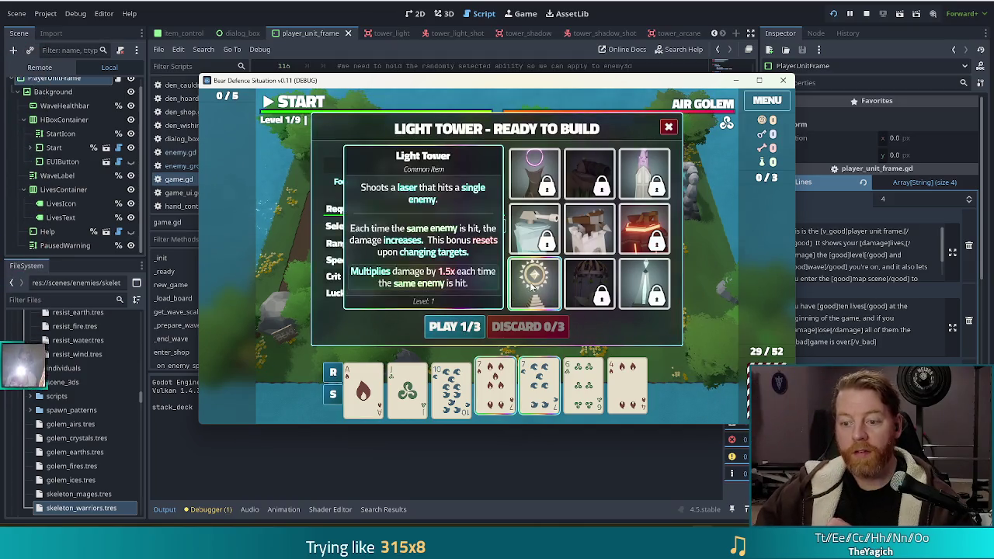
click(454, 326)
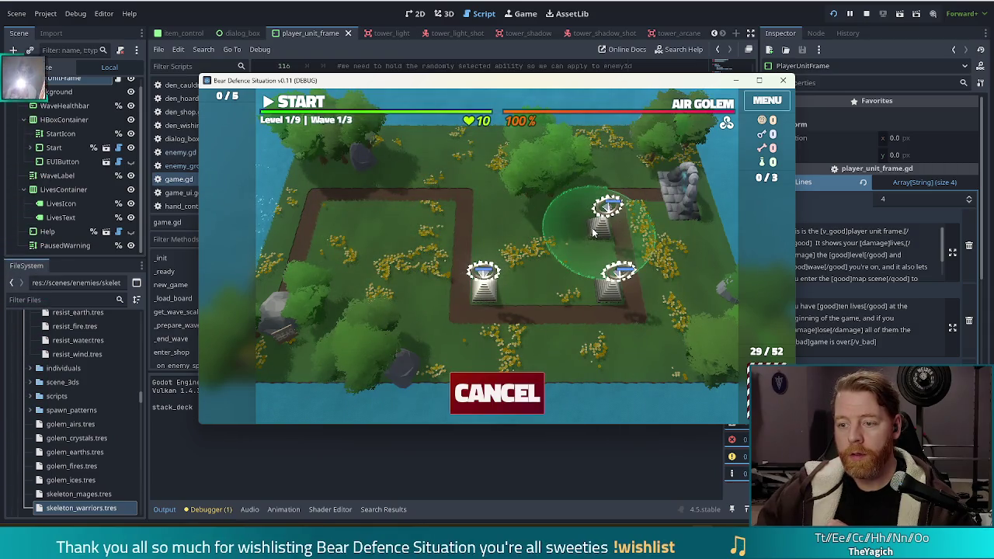
click(594, 231)
click(299, 103)
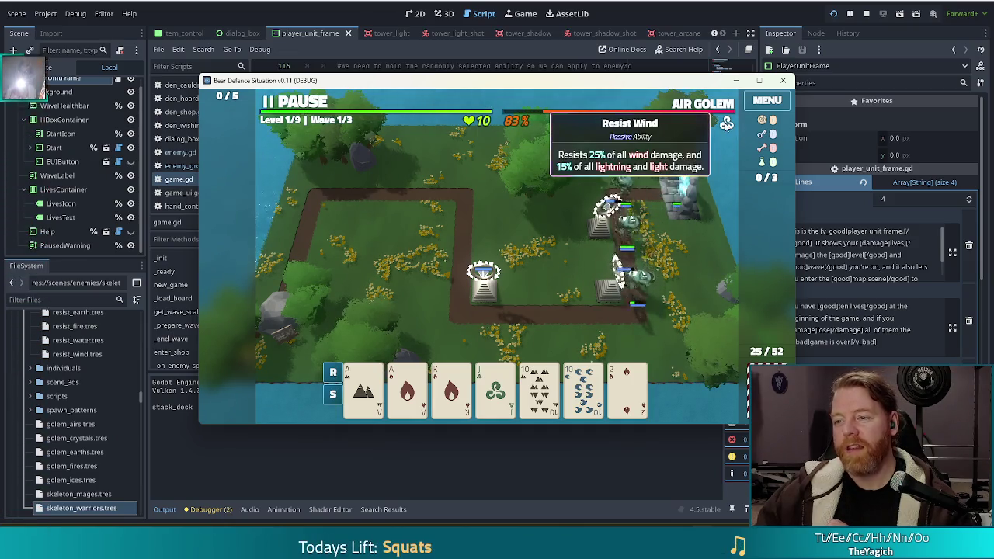
Step: Let wave 1 clear, then select the Ace of Earth card
mouse_move(733, 130)
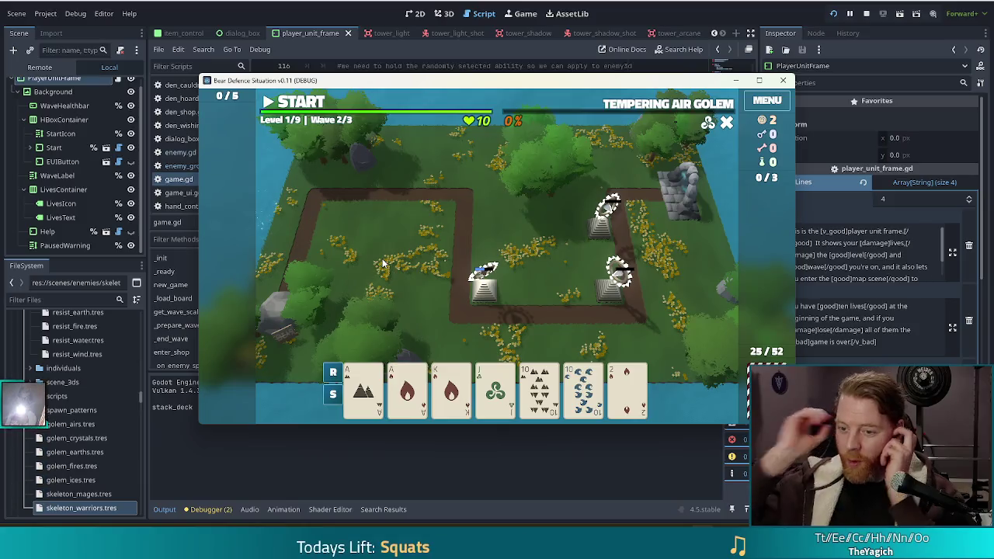
click(363, 388)
Step: Build a Light Tower from the Aces and the 10s of Earth and Water beside the lower right tower
click(407, 388)
click(539, 388)
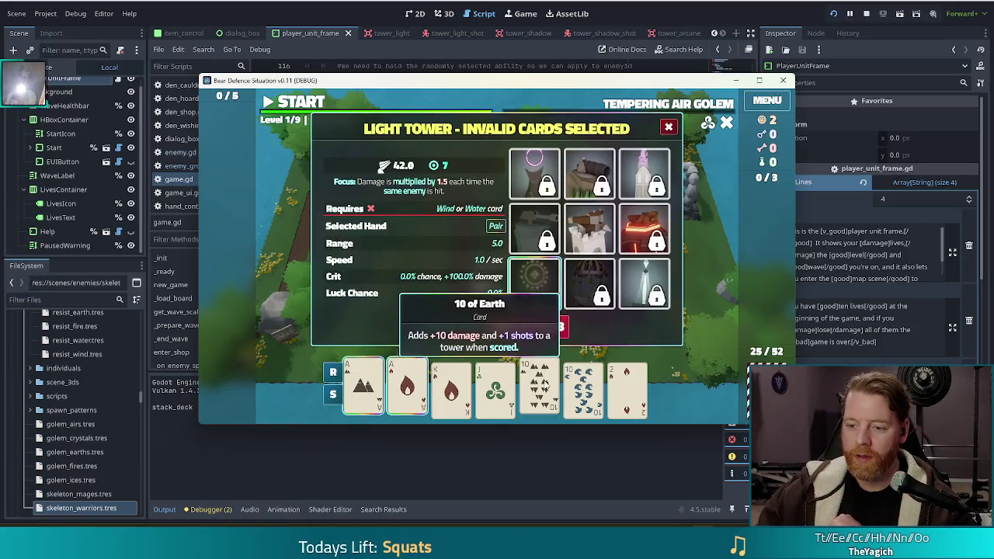
click(583, 388)
click(454, 327)
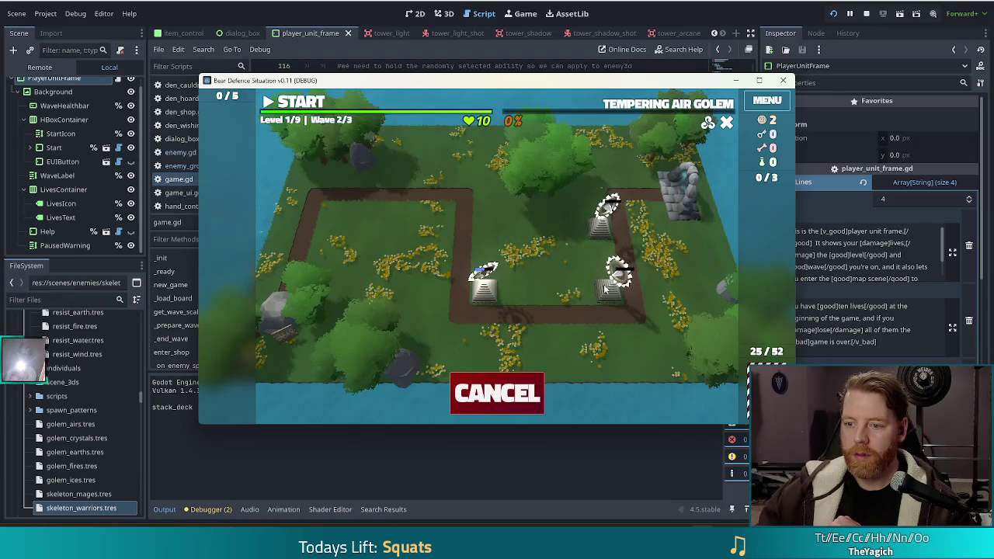
click(584, 293)
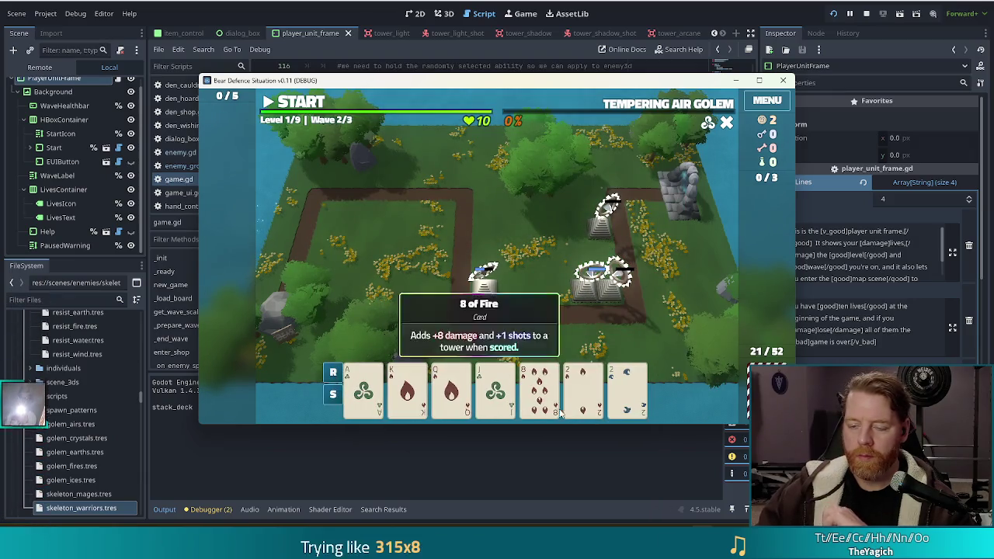
Step: Discard four unwanted cards, including the 2 of Water and 2 of Wind
click(534, 381)
click(540, 388)
click(583, 388)
click(627, 389)
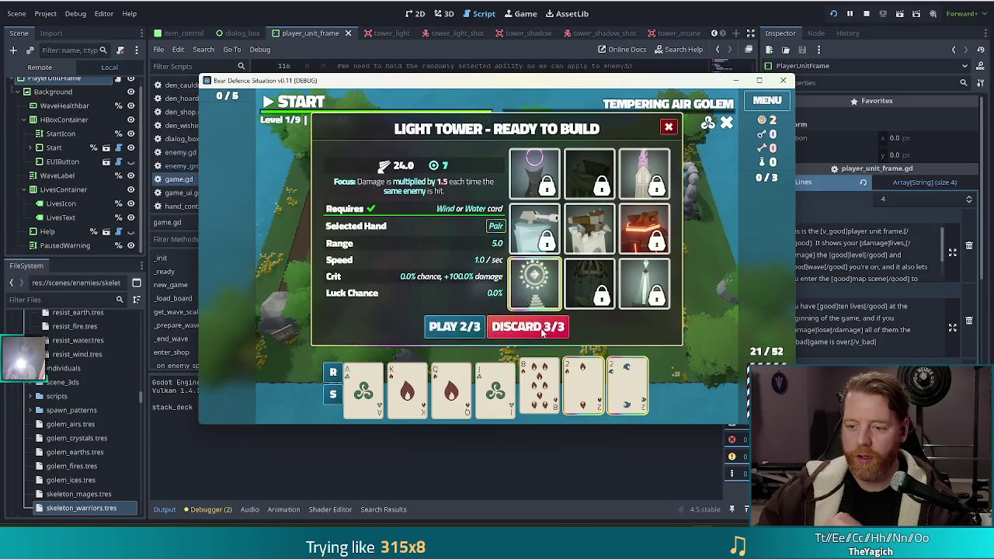
click(520, 328)
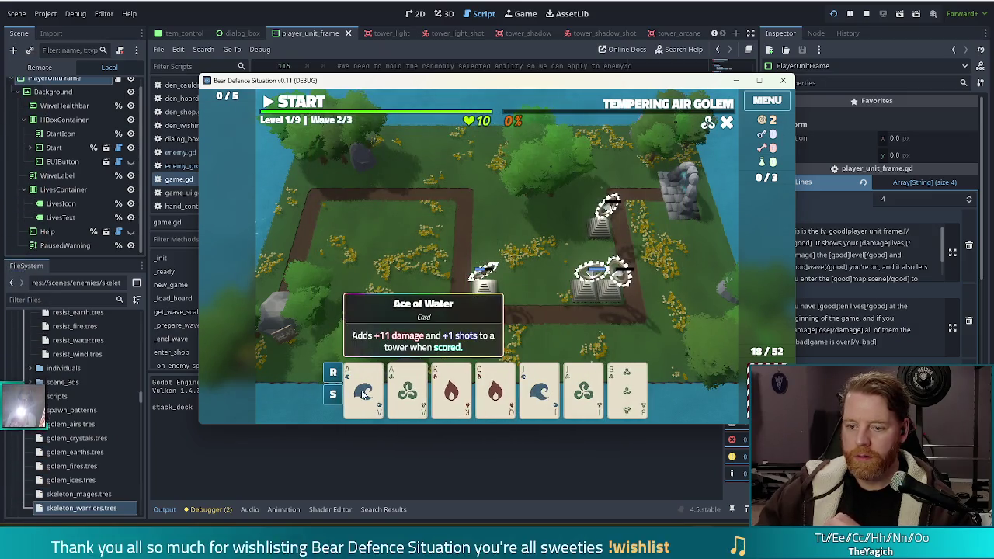
Step: Build a Light Tower from the Ace of Water and Ace of Wind at the top path corner
click(363, 388)
click(407, 388)
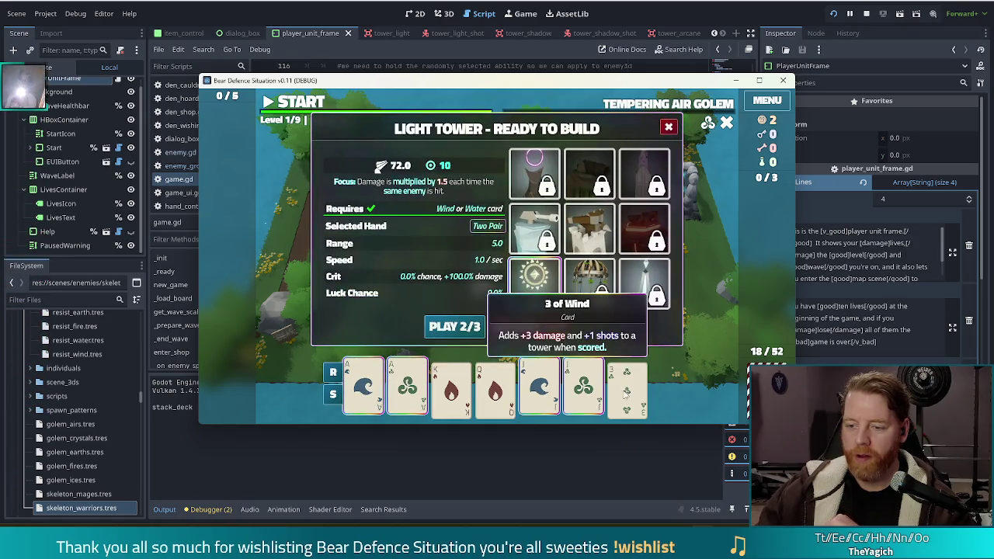
click(455, 327)
click(438, 203)
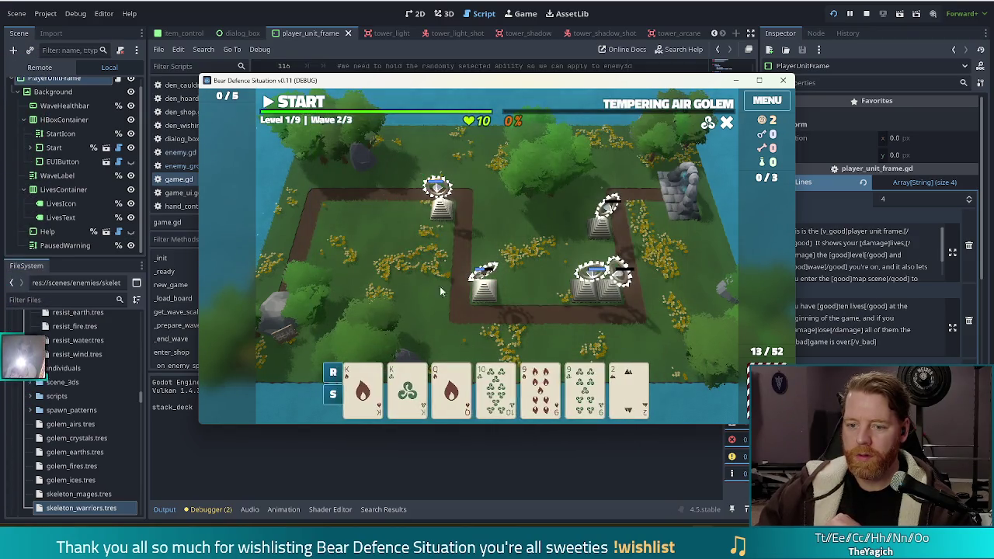
Step: Place a Two Pair Light Tower of Kings and nines at the top-left path corner
click(363, 388)
click(407, 389)
click(539, 388)
click(583, 388)
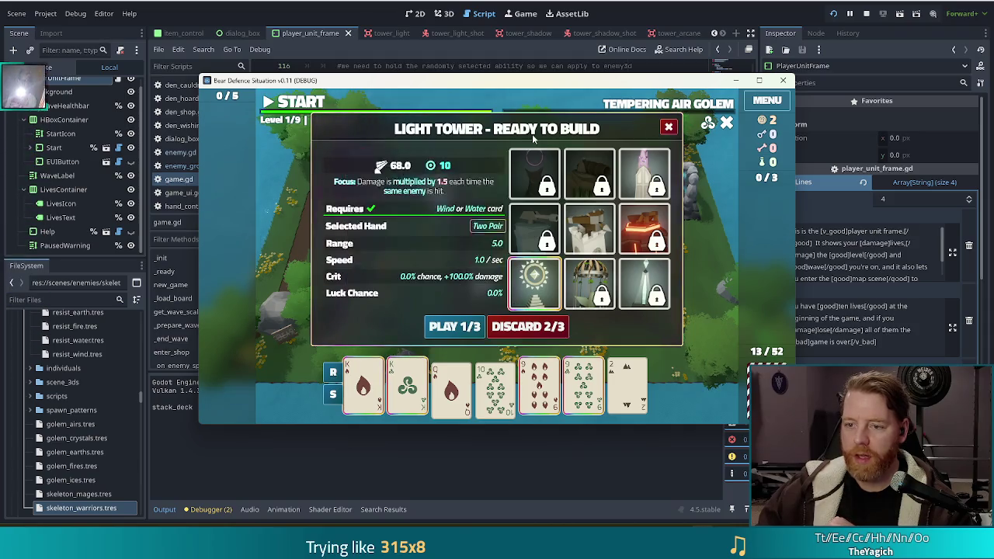
click(454, 326)
click(325, 214)
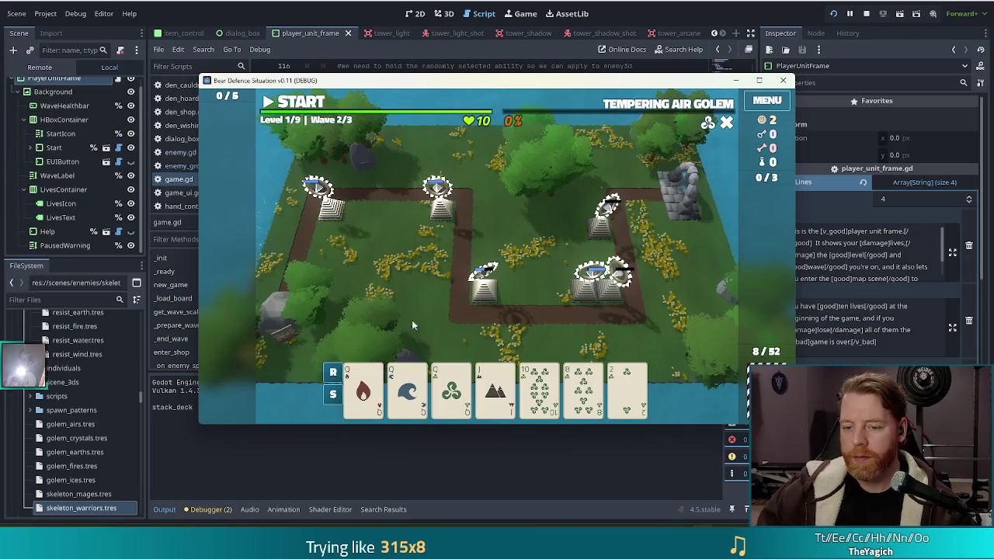
Step: Discard an 8, then the rightmost 4, for new cards and start wave 2
click(539, 388)
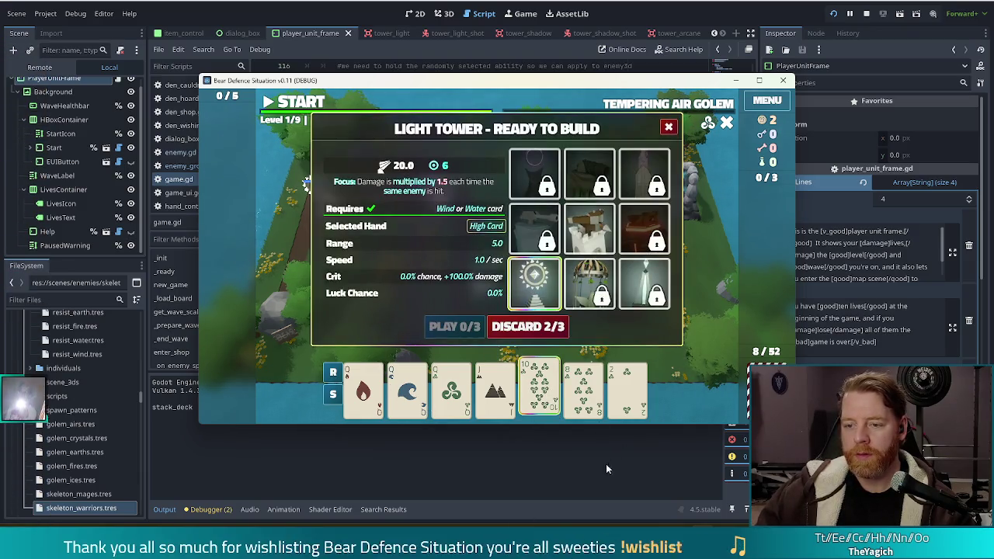
click(539, 388)
click(583, 388)
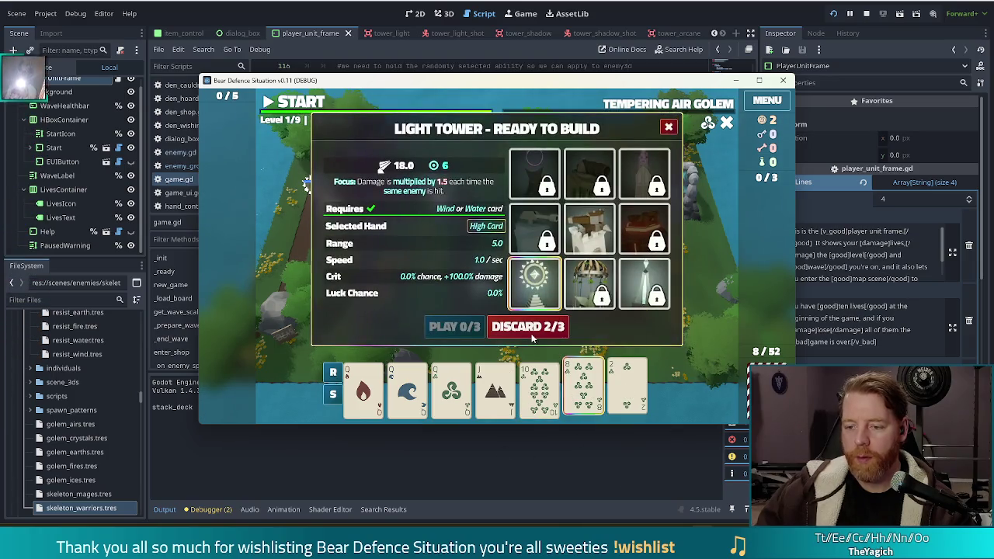
click(530, 329)
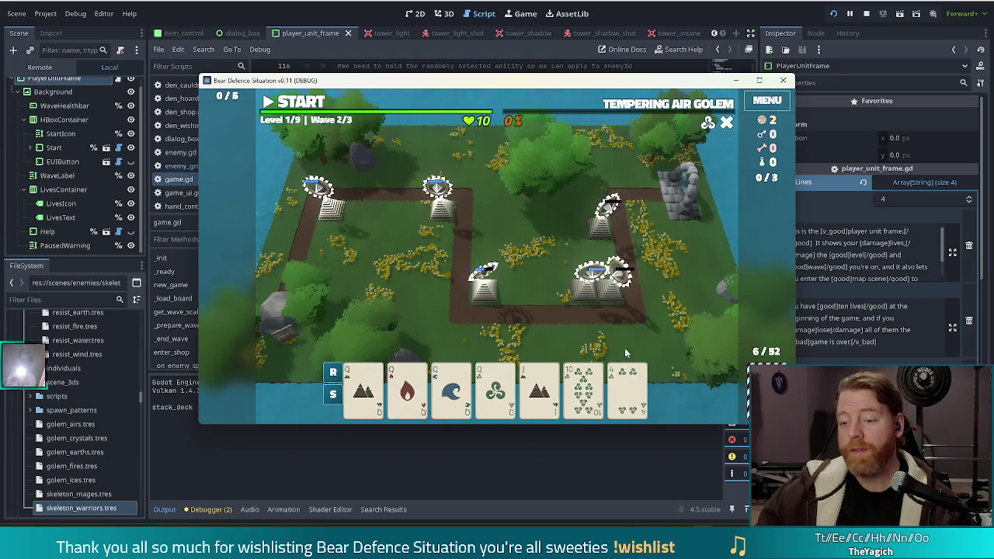
click(627, 388)
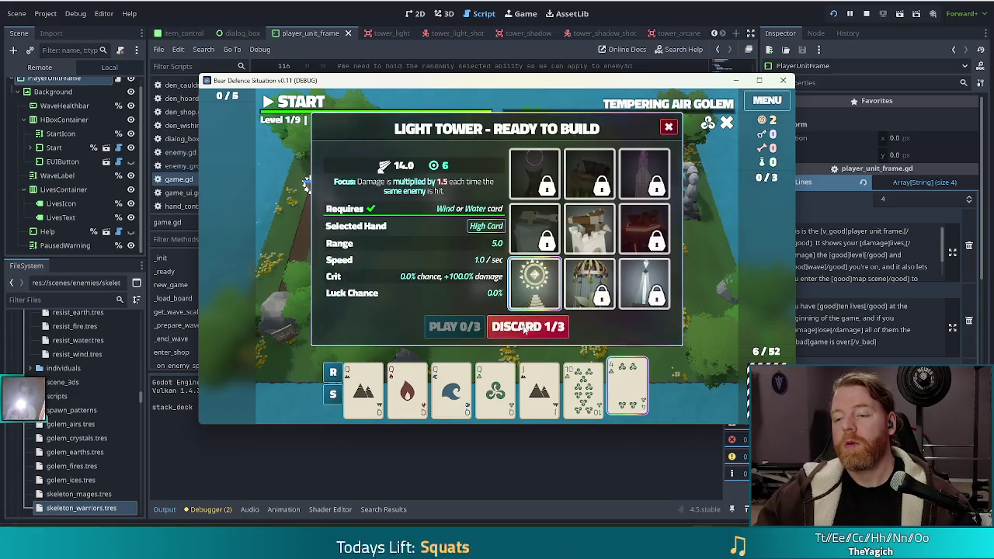
click(528, 327)
key(space)
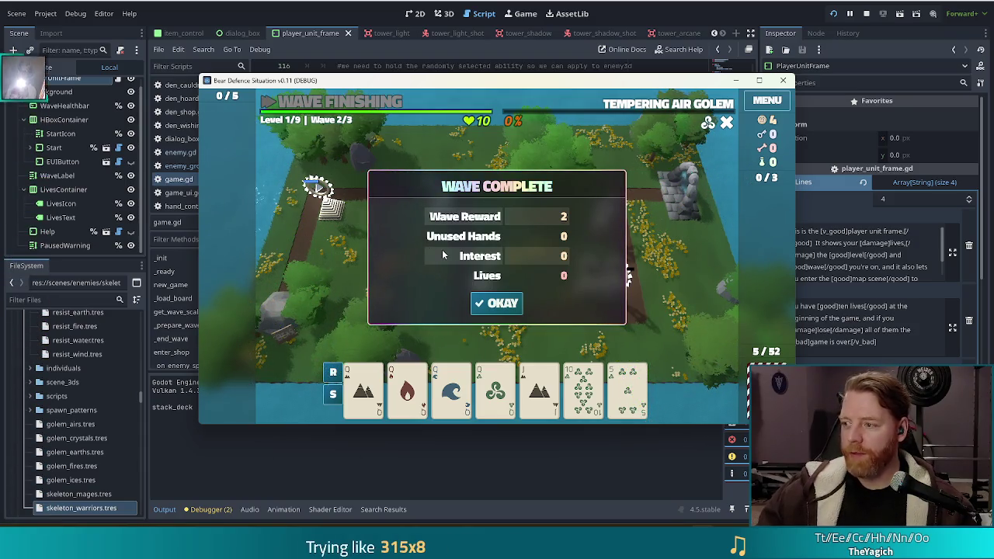
Step: Dismiss the wave summary and place a four-Queens Four of a Kind tower beside the right-side towers
click(497, 303)
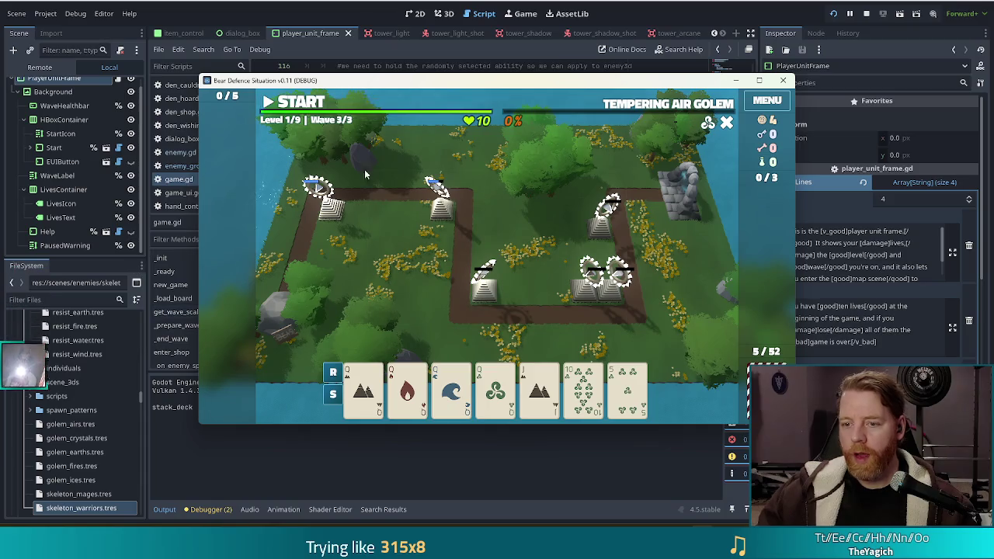
click(363, 388)
click(406, 388)
click(446, 406)
click(494, 396)
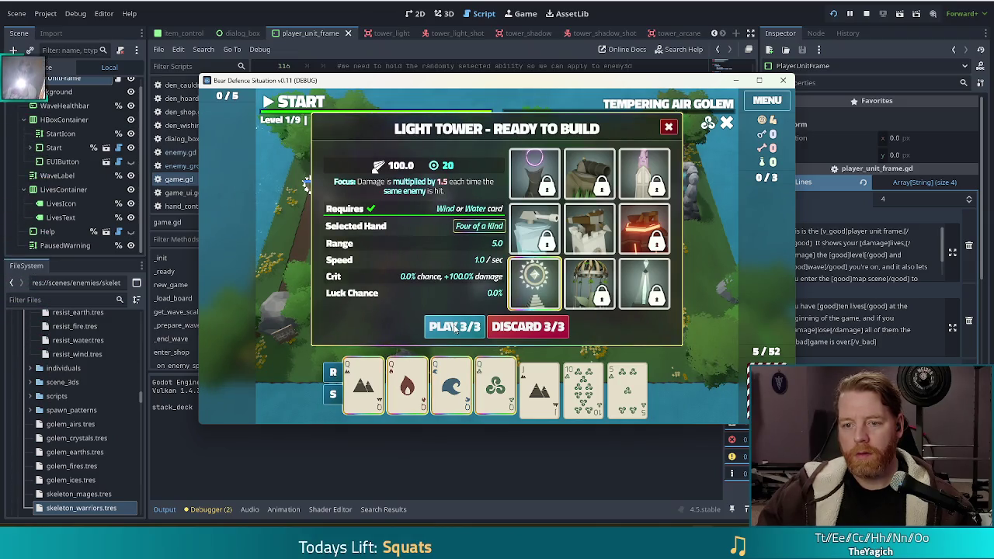
click(455, 327)
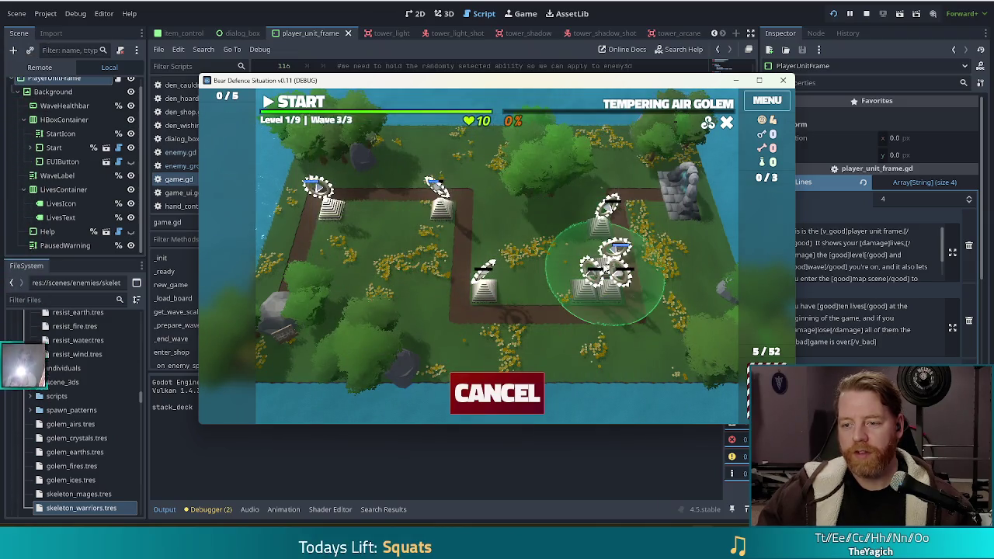
click(608, 268)
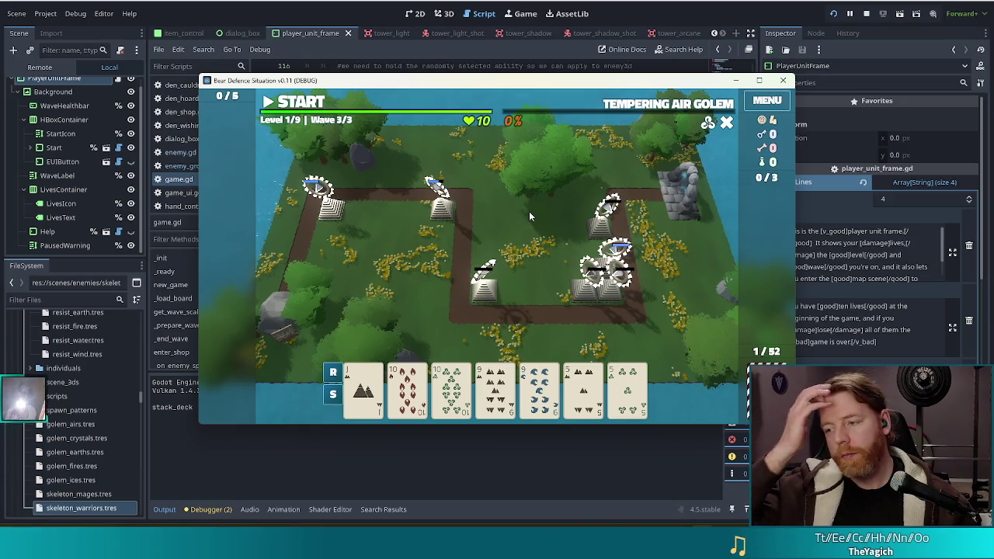
Step: Place a Two Pair Light Tower of tens and nines at the bottom centre of the path
click(406, 387)
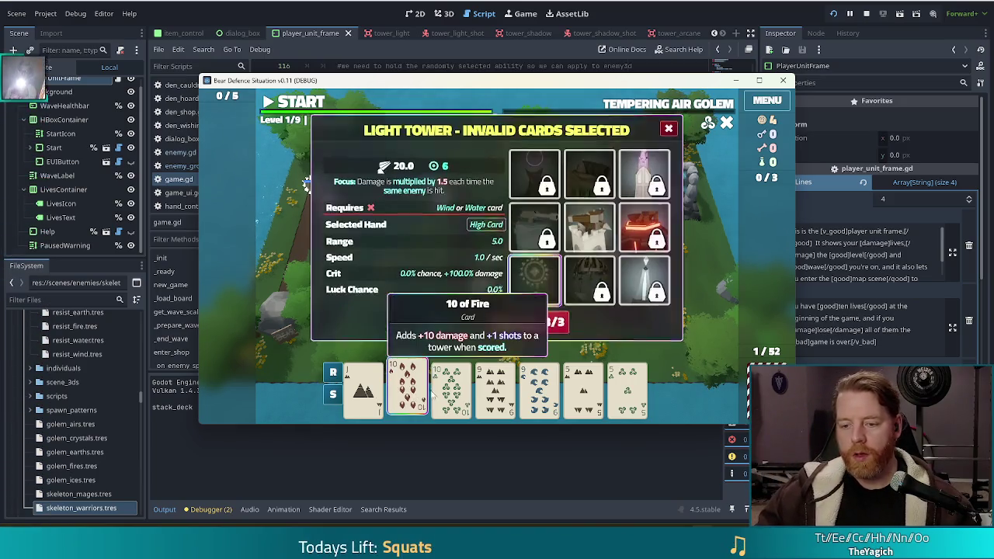
click(451, 387)
click(493, 388)
click(539, 387)
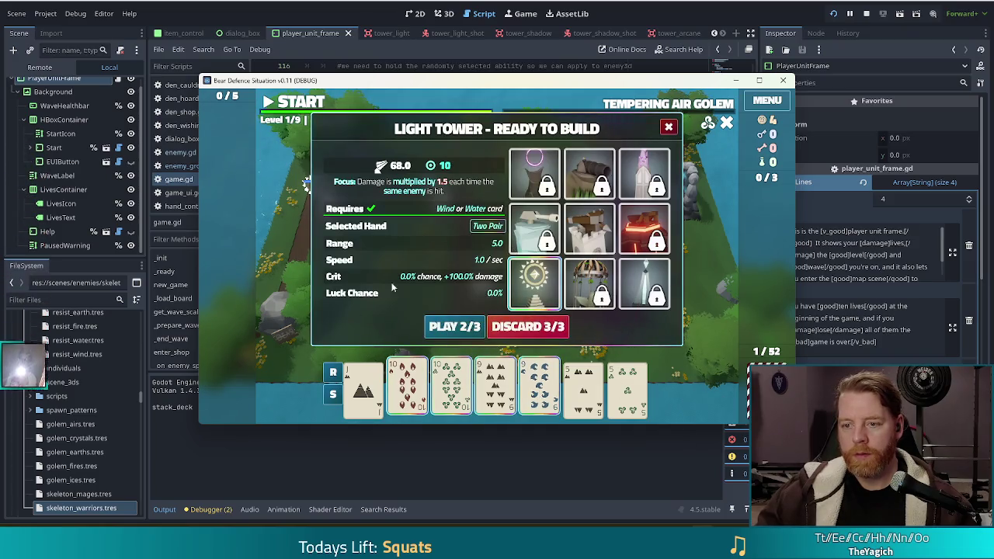
click(455, 327)
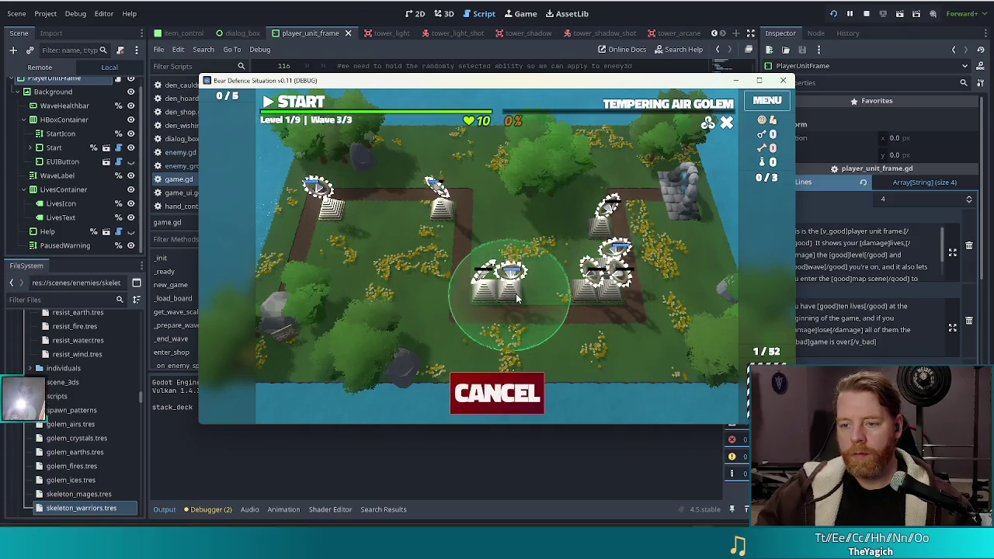
click(517, 297)
Step: Build a Light Tower from two Jacks and the 5 of Wind by the top corner, then start wave 3
click(407, 388)
click(363, 388)
click(540, 392)
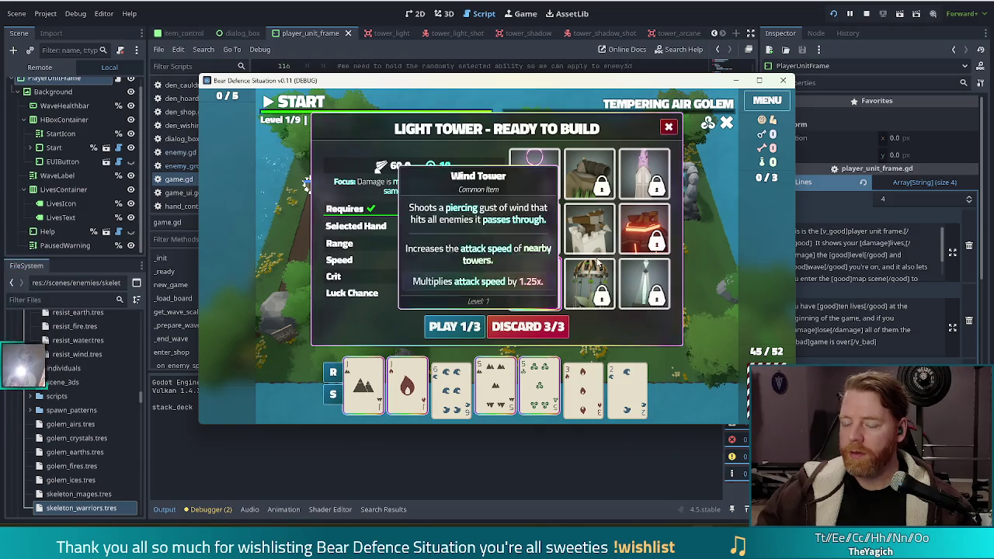
click(454, 326)
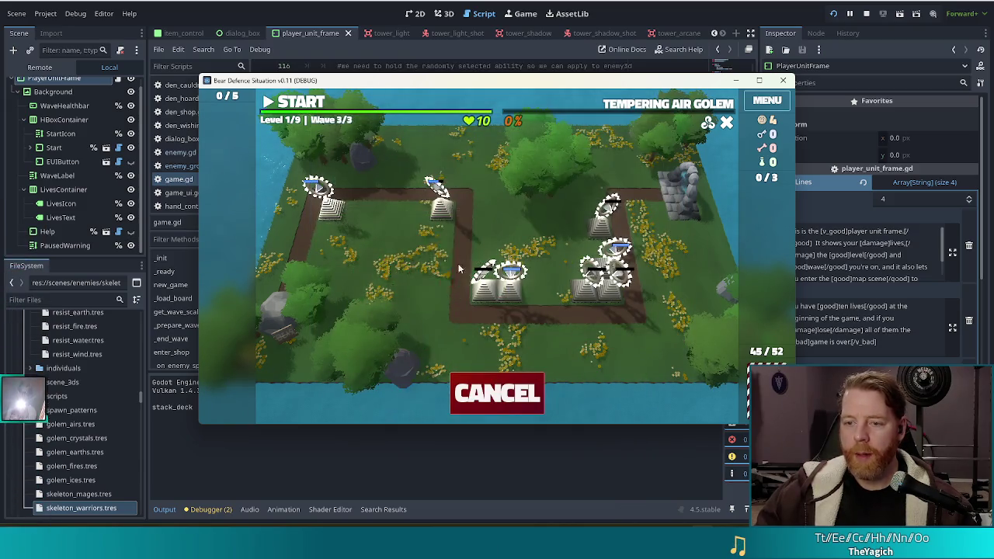
click(440, 239)
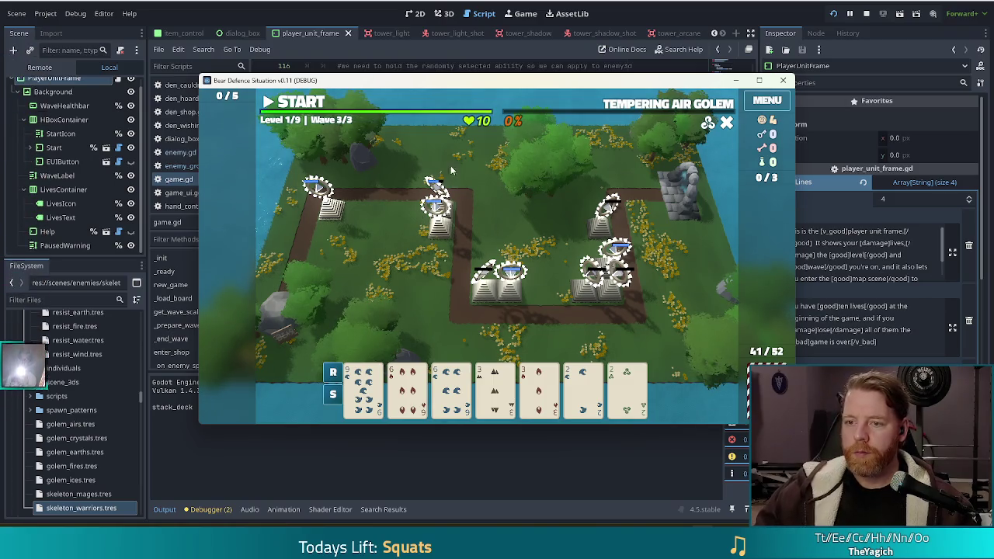
click(298, 107)
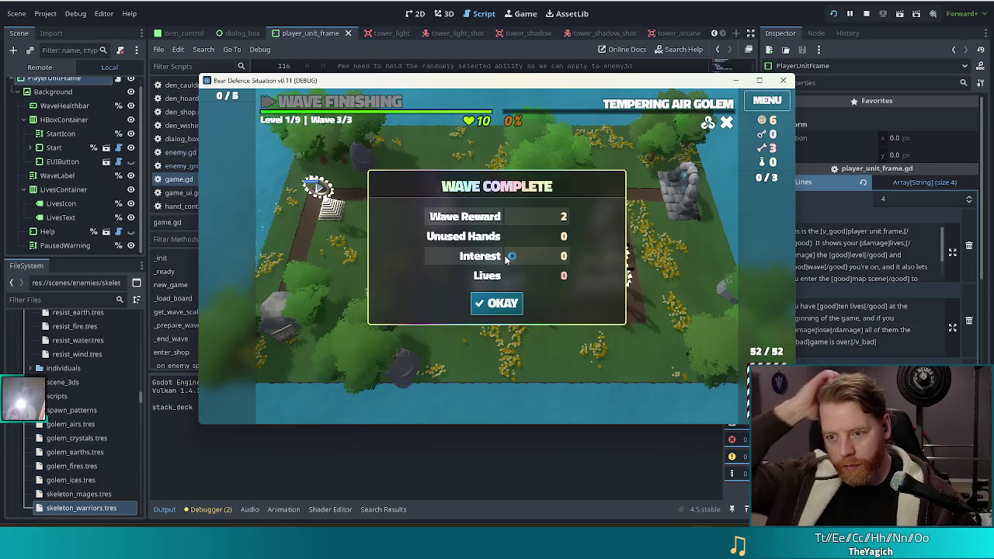
Step: Dismiss the level 1 Wave Complete summary to advance to Level 2
click(513, 306)
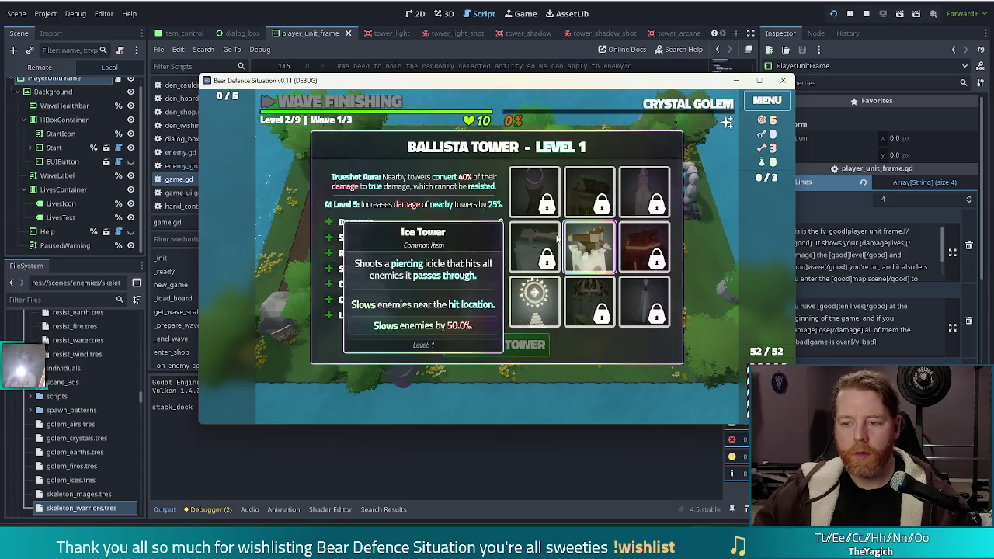
Step: Upgrade a Light Tower to level 2, then open the cauldron's spell-crafting window
click(534, 302)
click(428, 241)
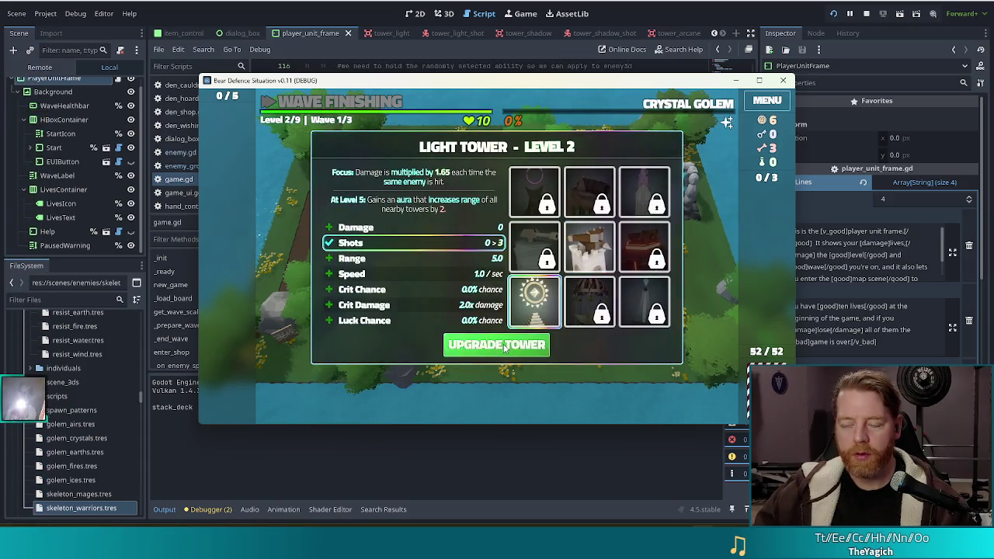
click(505, 345)
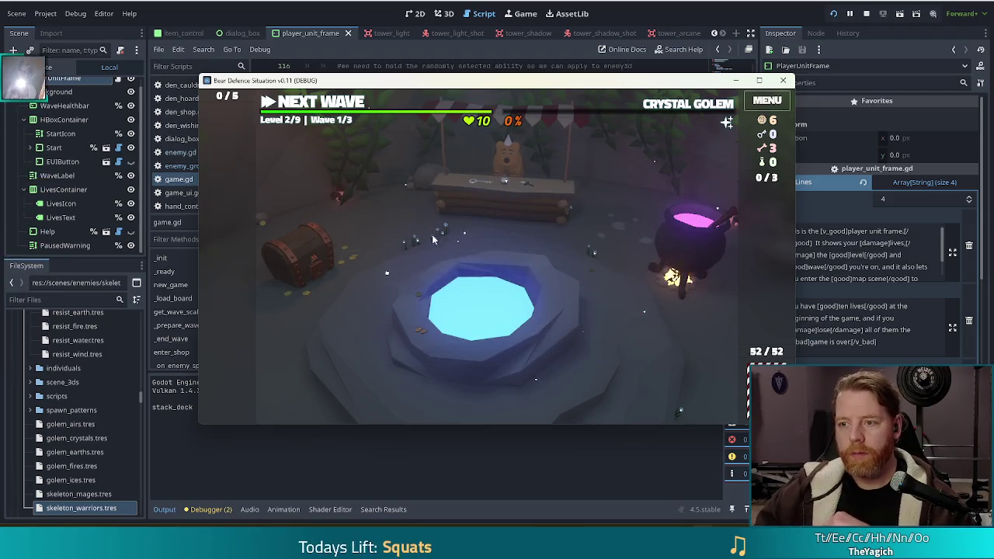
mouse_move(729, 122)
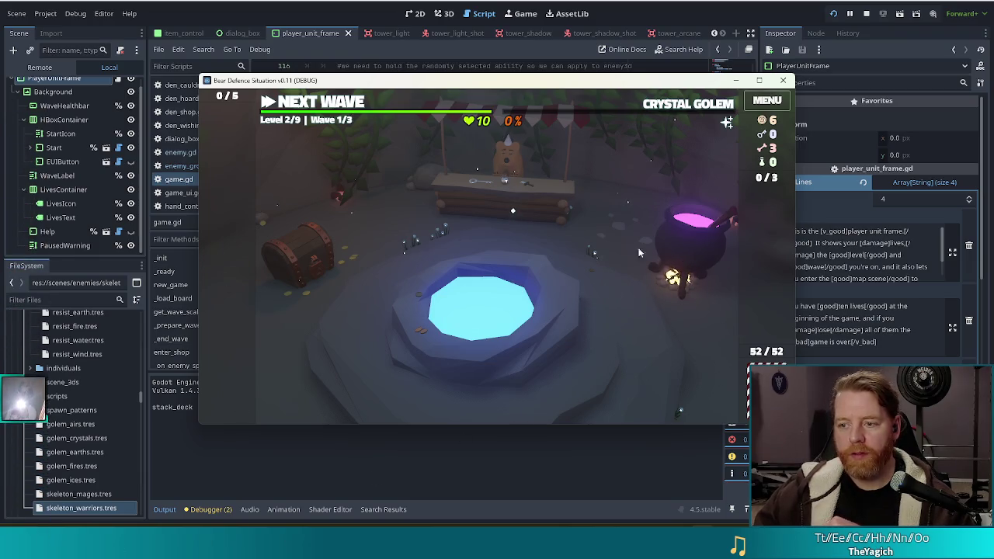
click(698, 246)
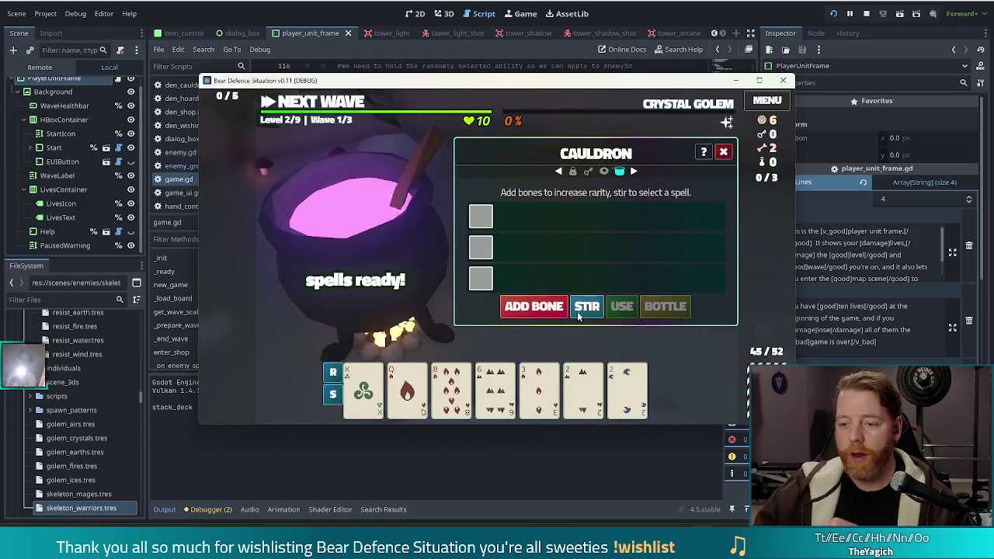
Step: Stir the cauldron and apply Transmute Material: Ruby to the King of Wind
click(577, 312)
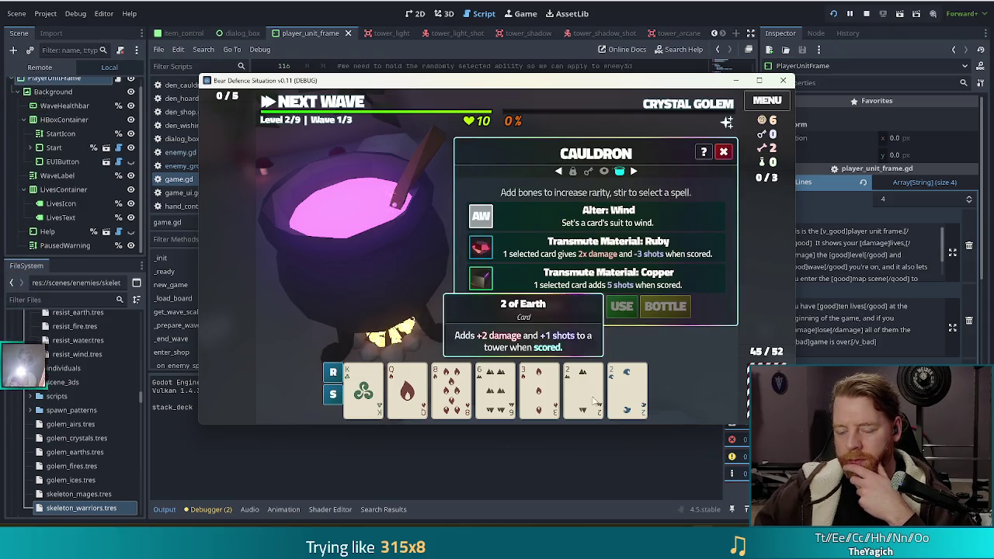
click(369, 410)
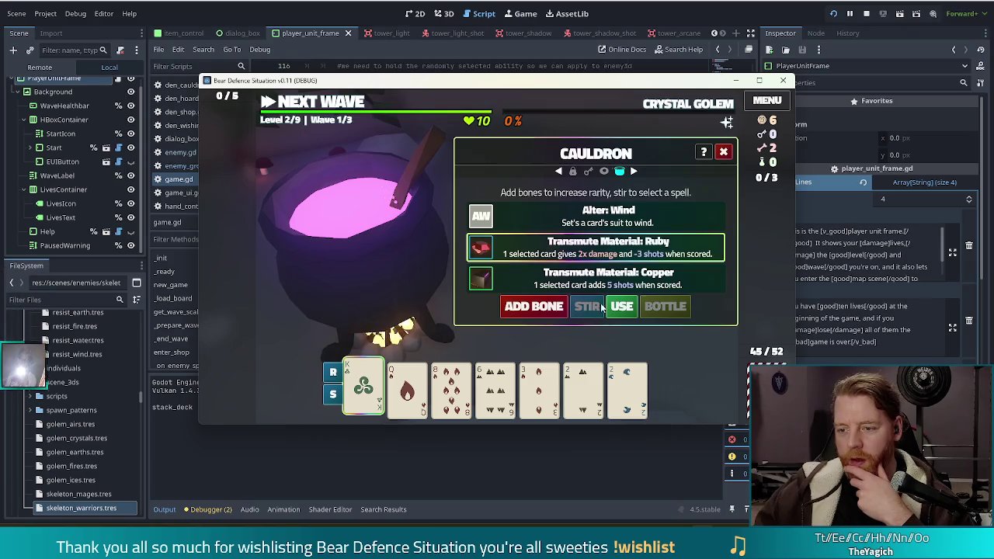
click(619, 308)
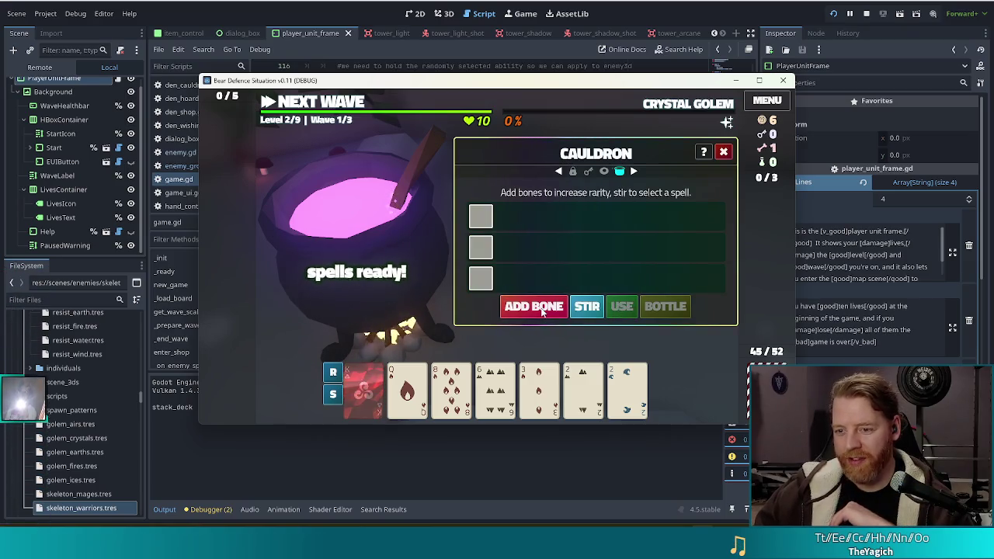
Step: Stir again and inscribe the Fehu rune on the red King
click(587, 305)
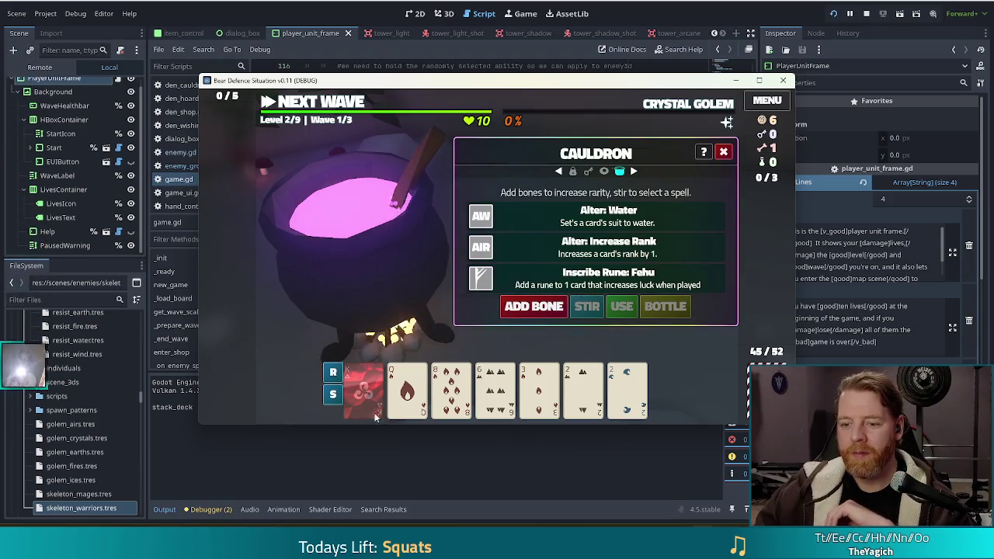
click(407, 389)
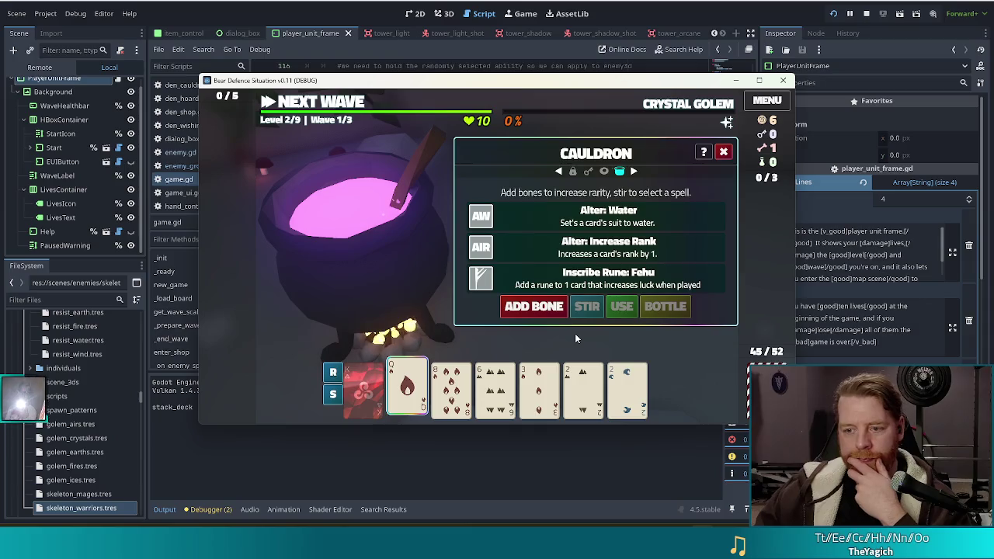
click(403, 388)
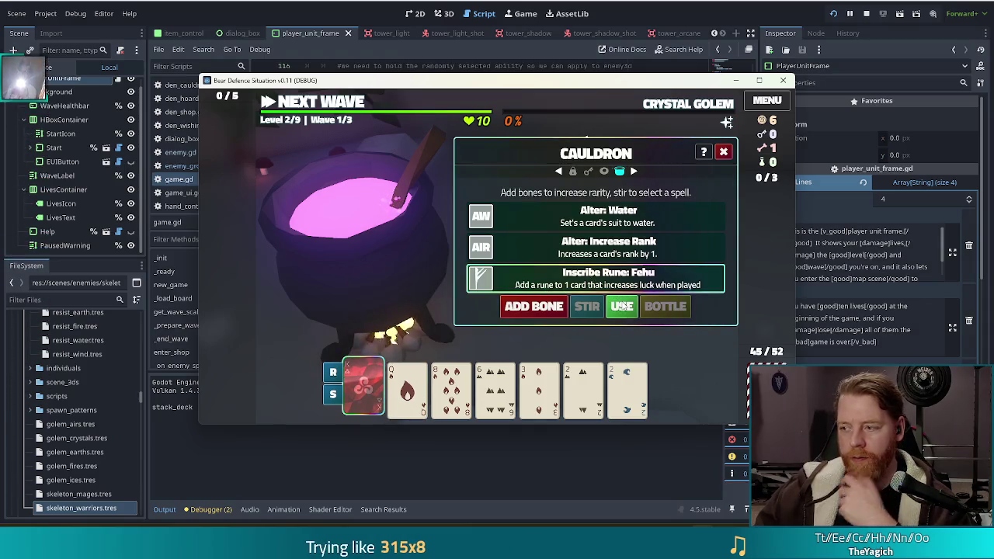
click(621, 306)
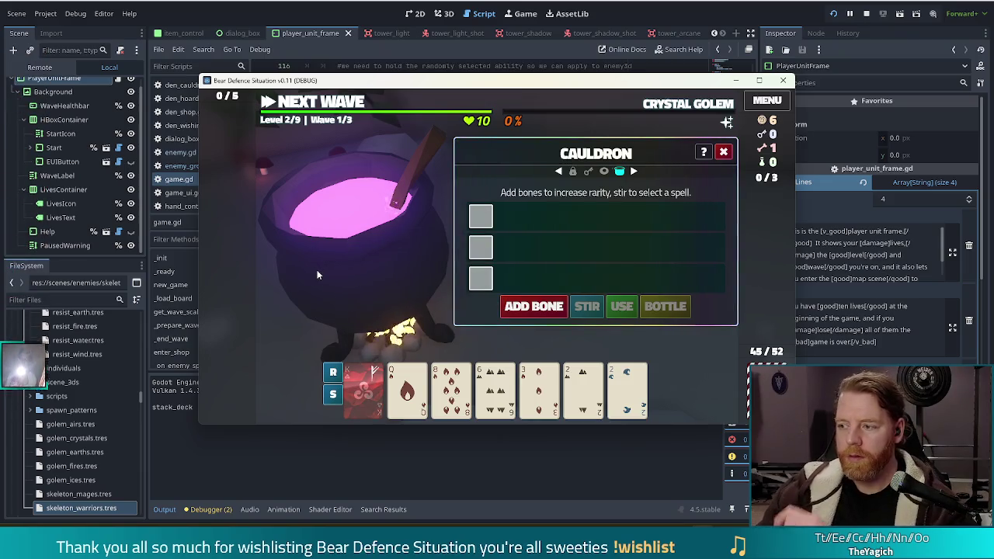
Step: Stir once more and turn the Queen of Fire into a wind card with Alter: Wind
click(381, 252)
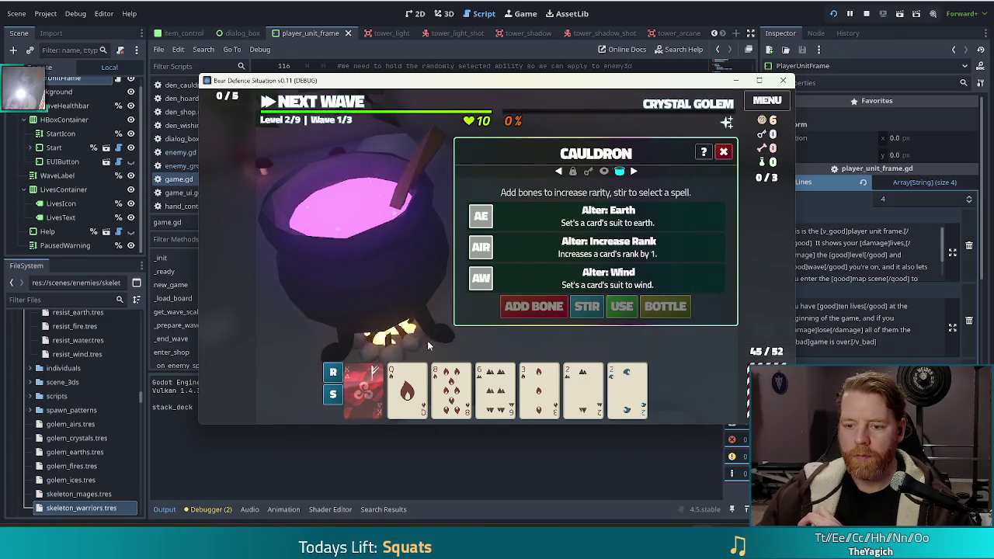
click(407, 388)
click(517, 272)
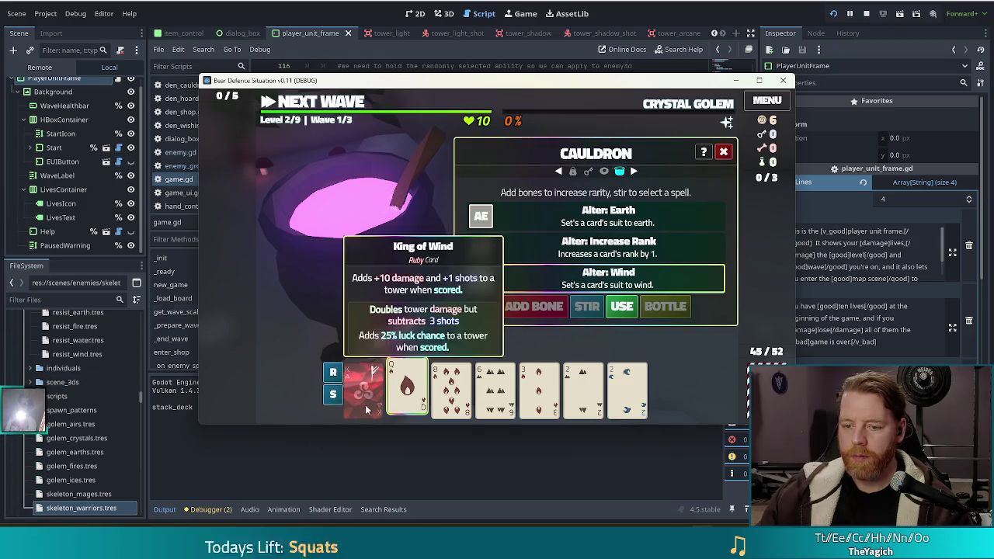
click(621, 306)
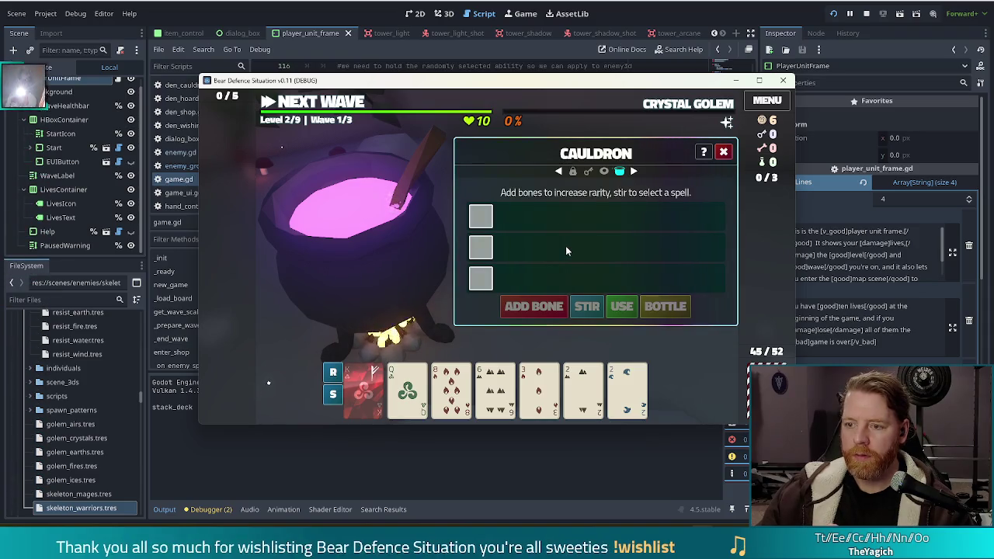
click(724, 152)
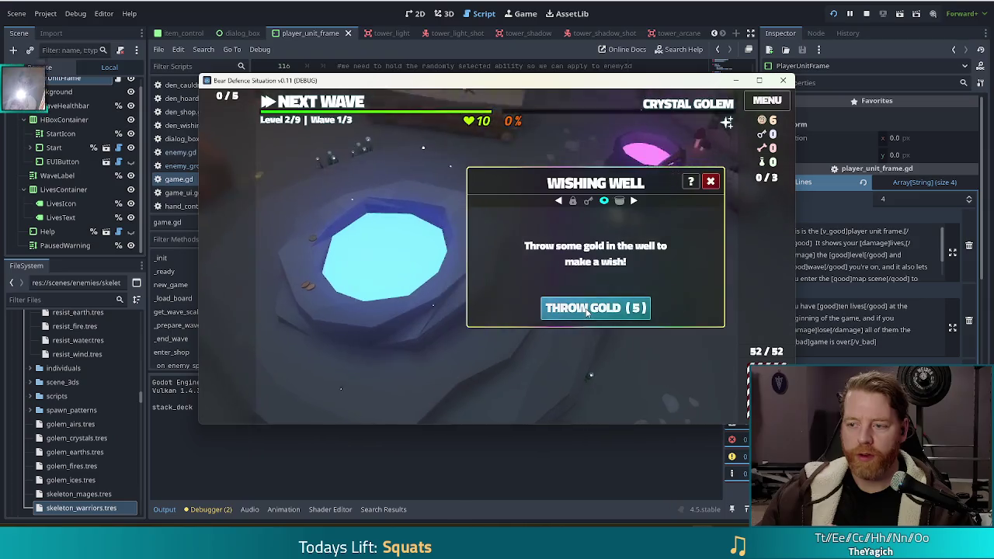
Step: Throw 5 gold into the wishing well, take the Girldinner wish and close the well
click(586, 309)
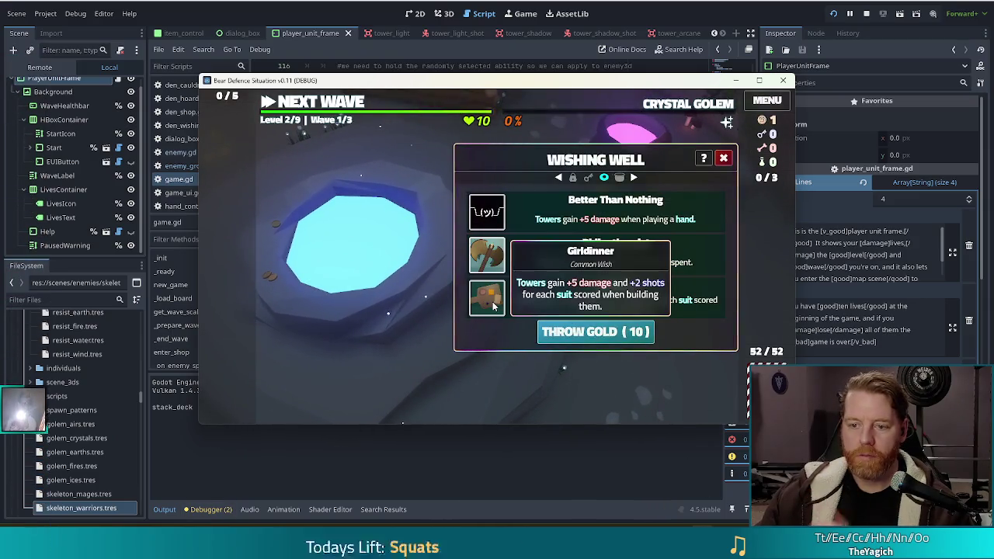
click(615, 299)
click(710, 181)
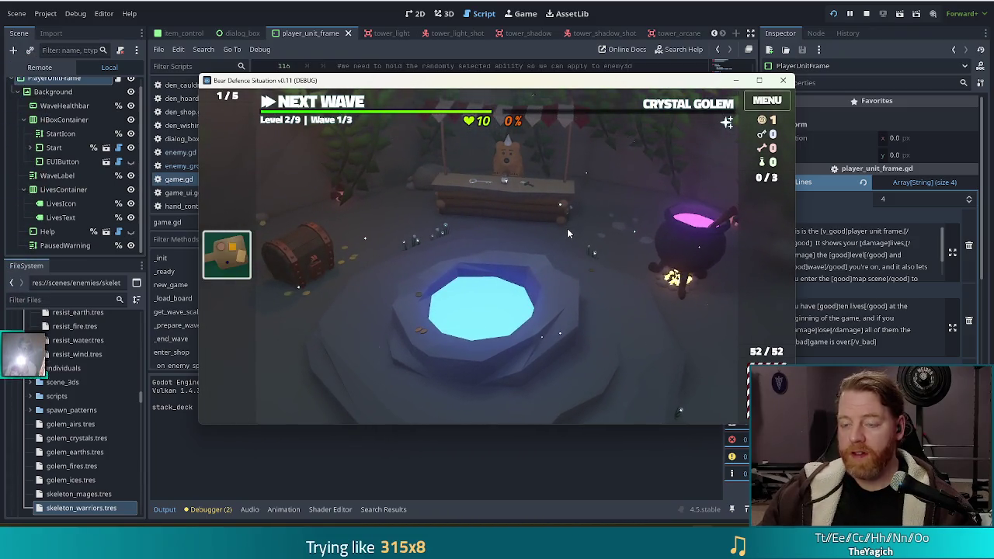
Step: Toggle the in-game command console open and closed, clearing a stray character
key(grave)
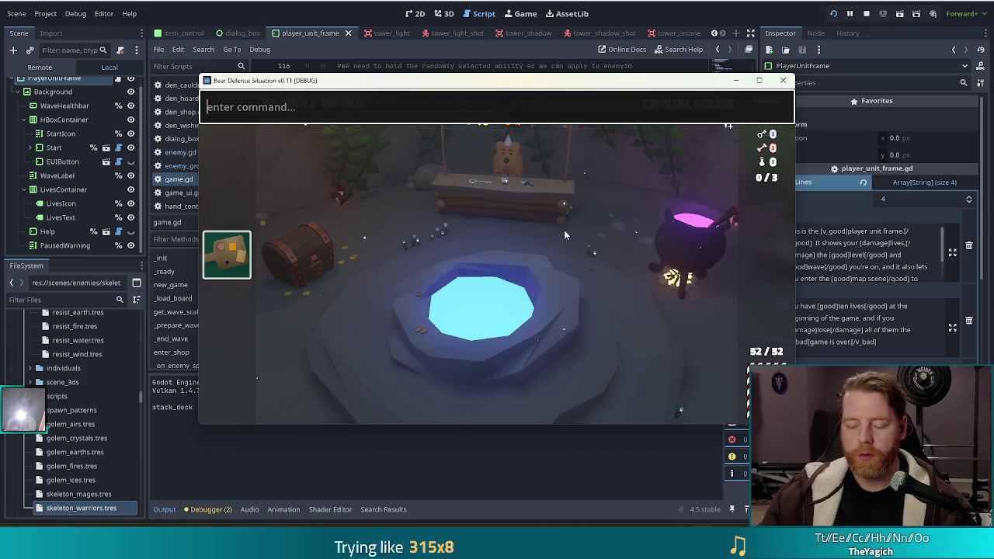
key(grave)
mouse_move(687, 103)
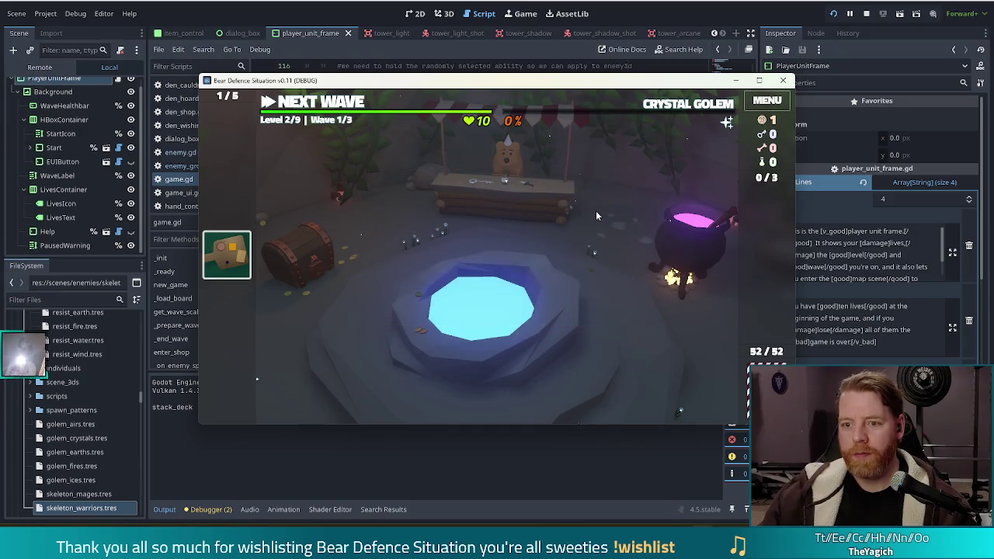
key(grave)
key(BackSpace)
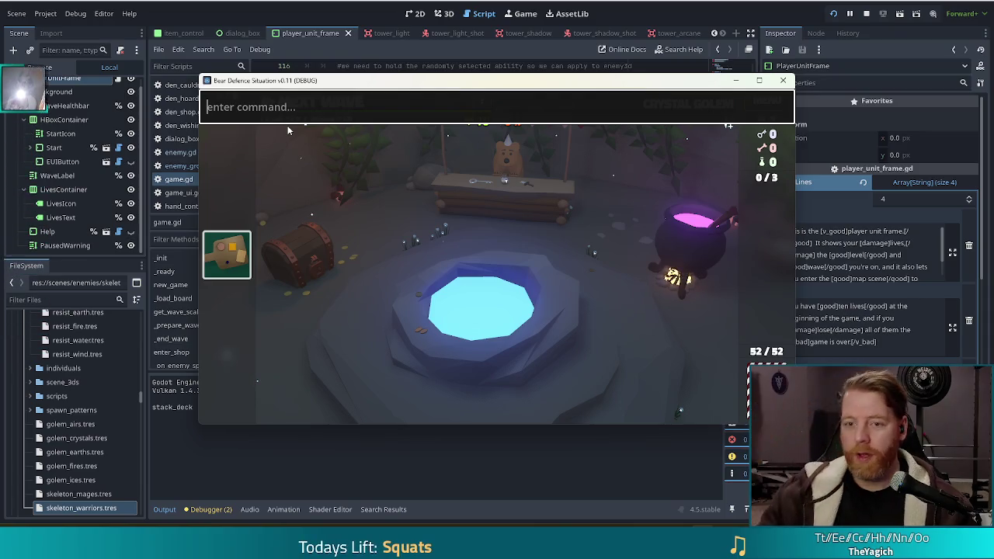
key(grave)
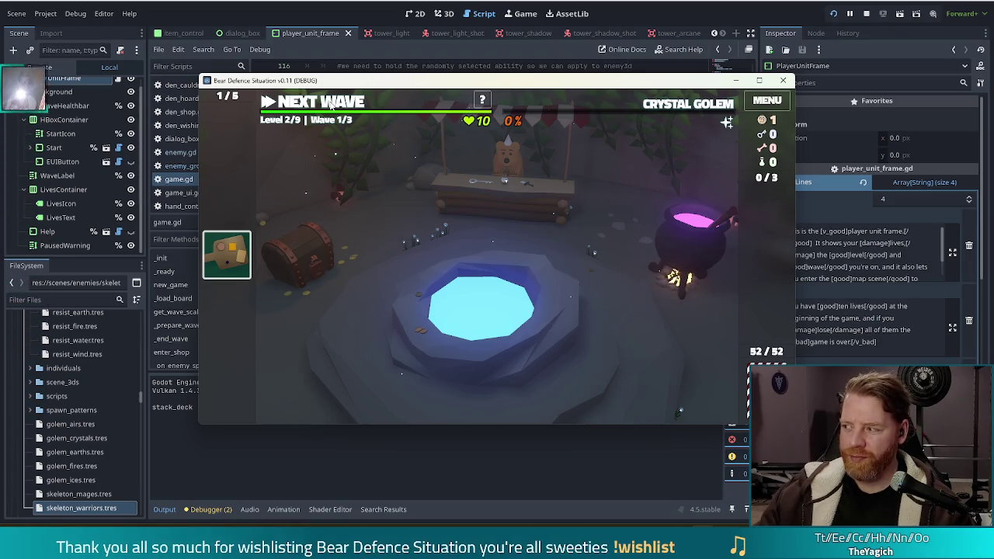
Step: Return to the level map and discard low cards, including the 6 and 2, for fresh ones
click(330, 105)
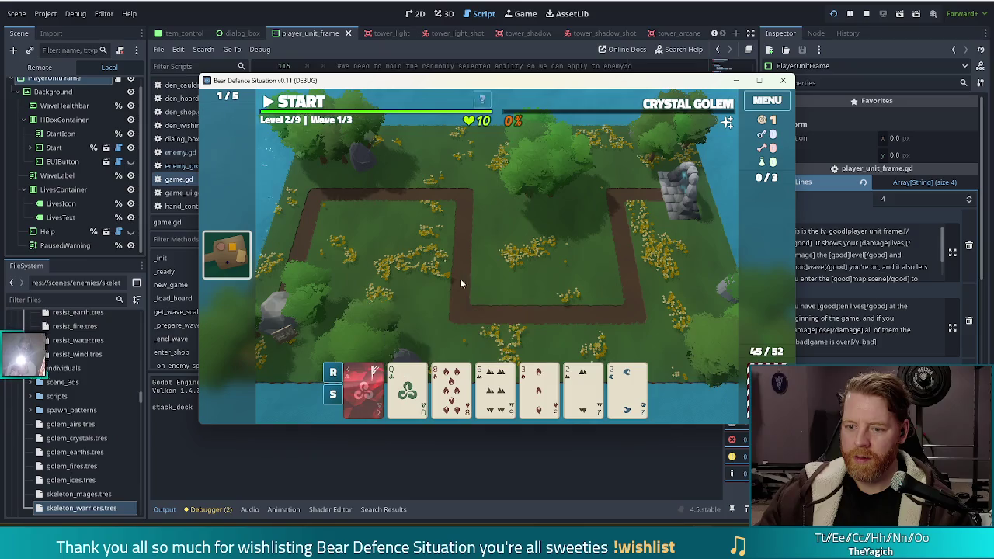
click(572, 392)
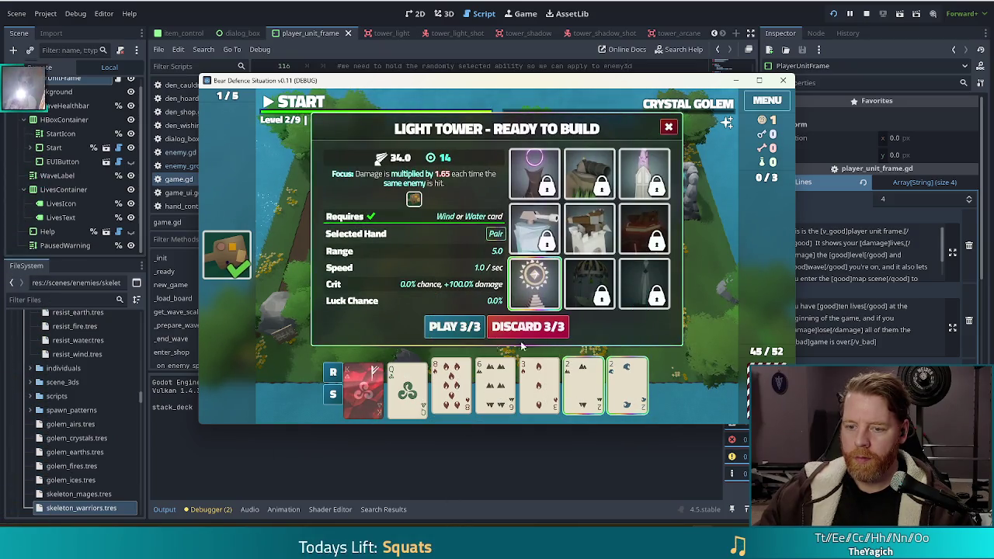
click(551, 326)
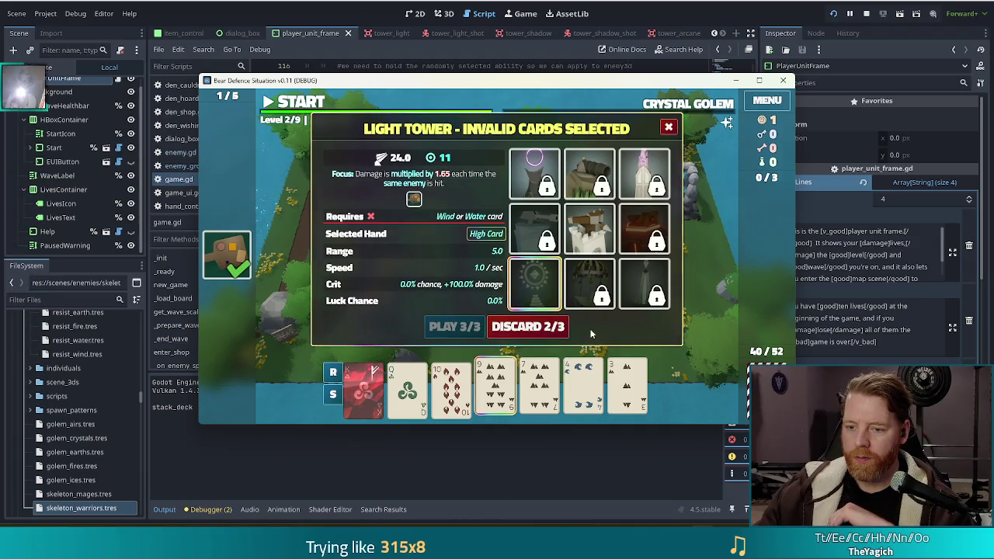
click(544, 326)
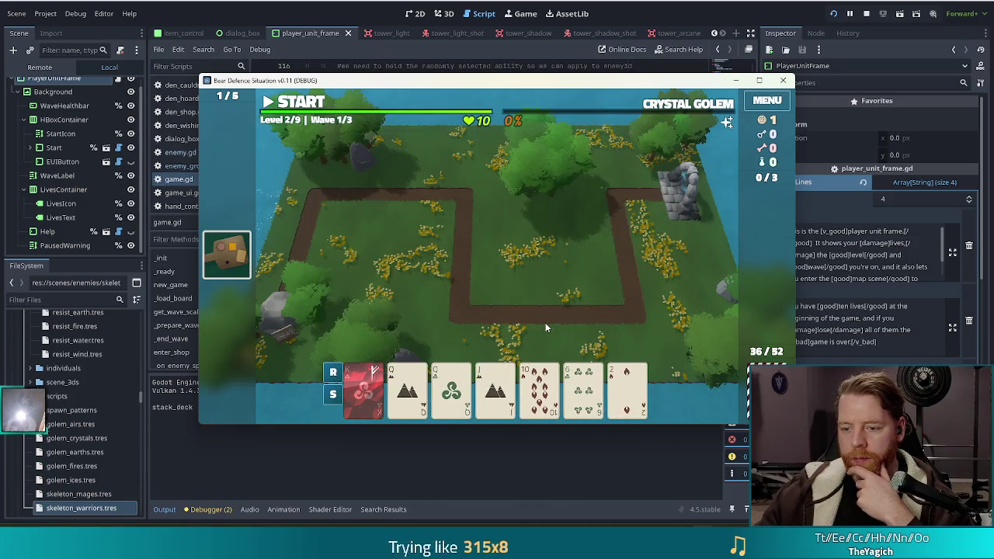
click(583, 384)
click(627, 381)
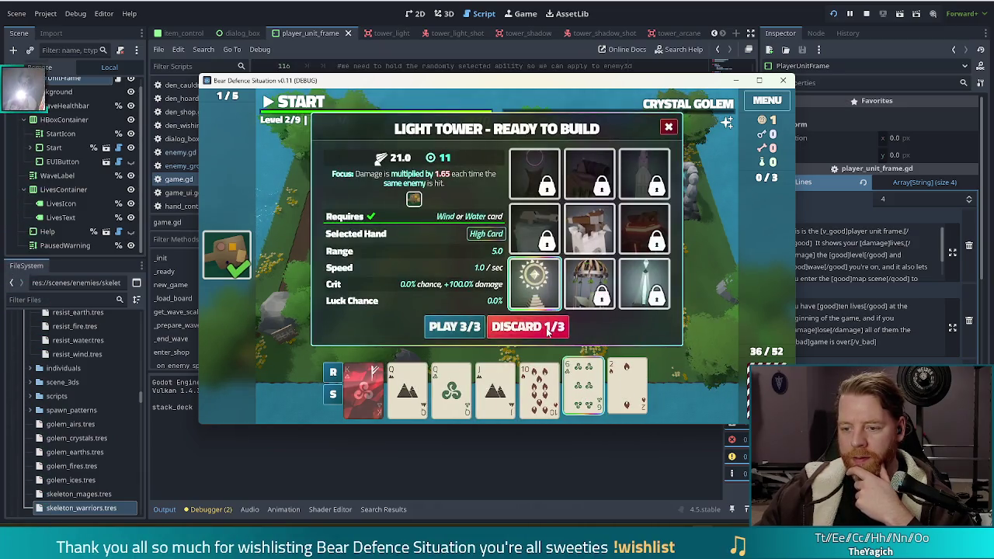
click(556, 329)
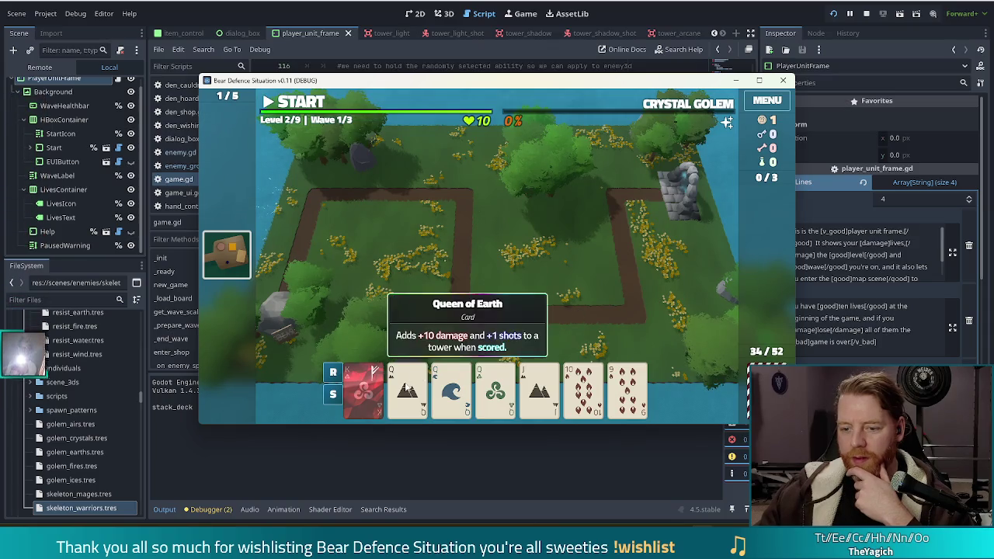
Step: Place a three-Queens Light Tower inside the right bend of the path
click(407, 385)
click(451, 384)
click(495, 384)
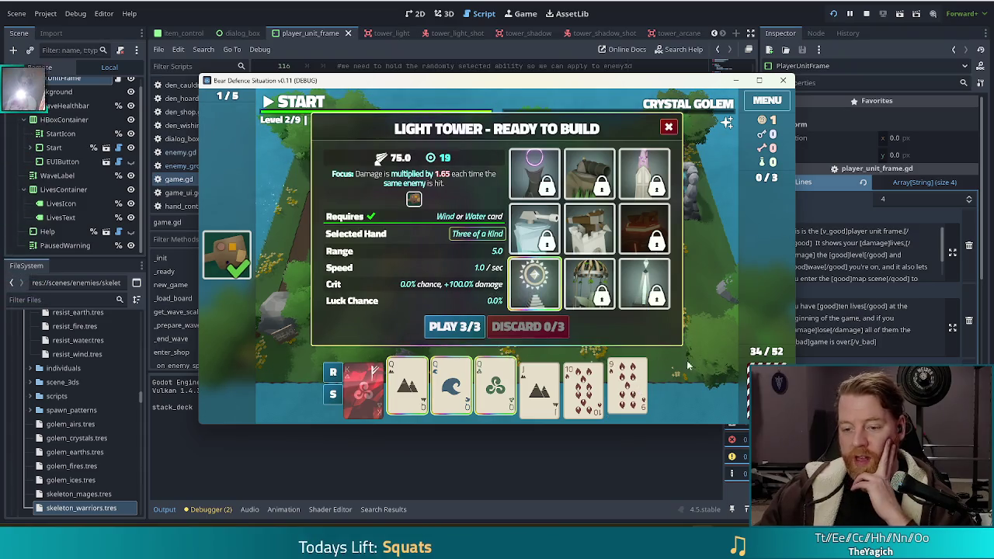
click(454, 326)
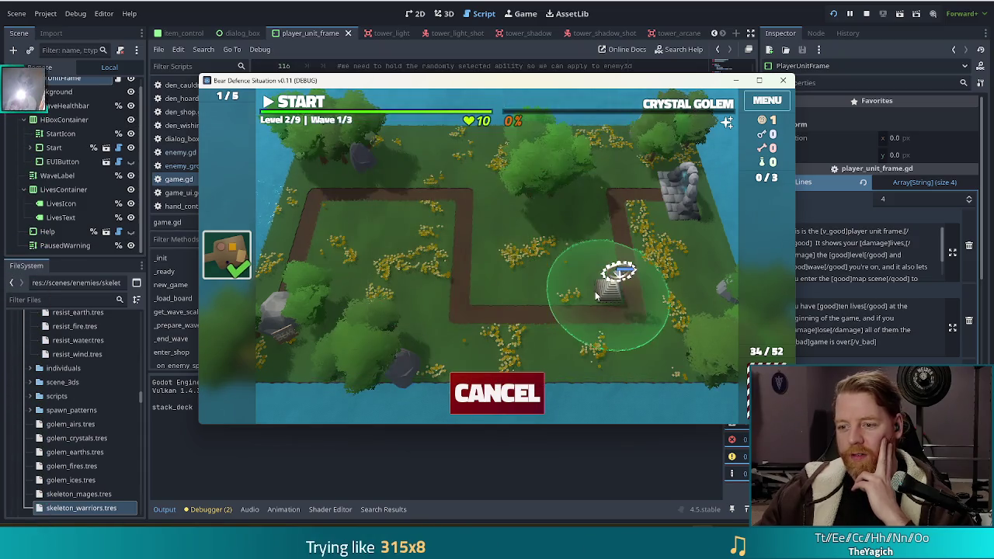
click(598, 295)
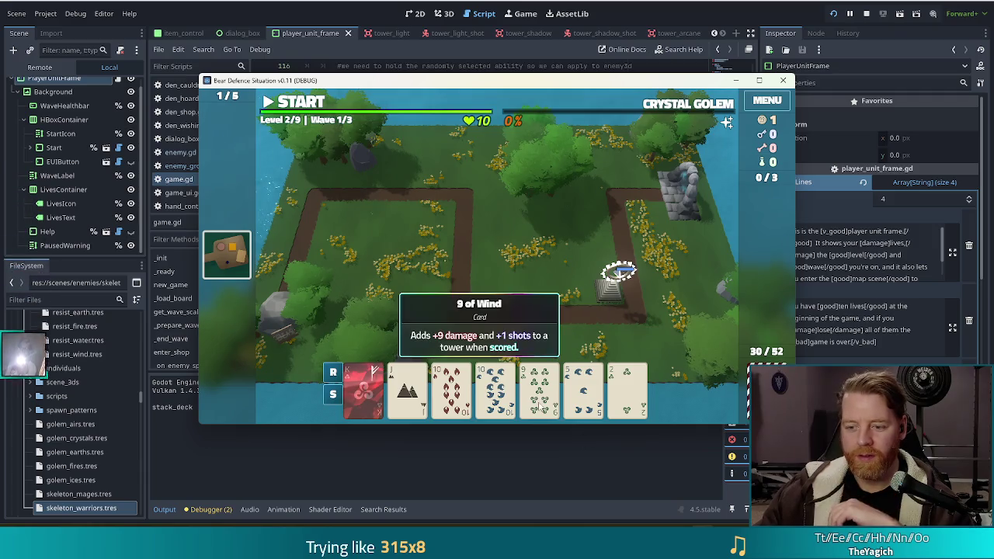
Step: Place a Light Tower from the 10 of Fire and 10 of Water in the middle bend
click(451, 388)
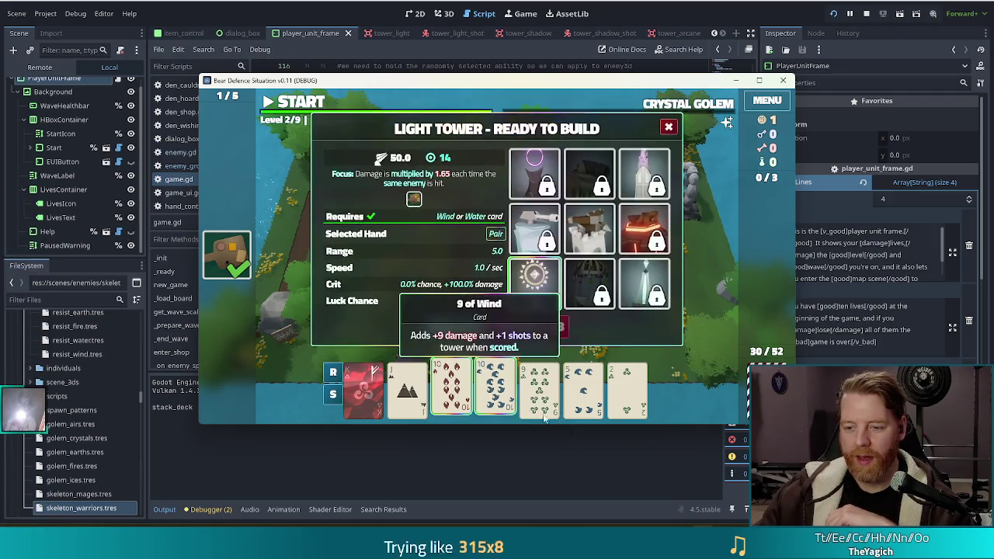
click(495, 388)
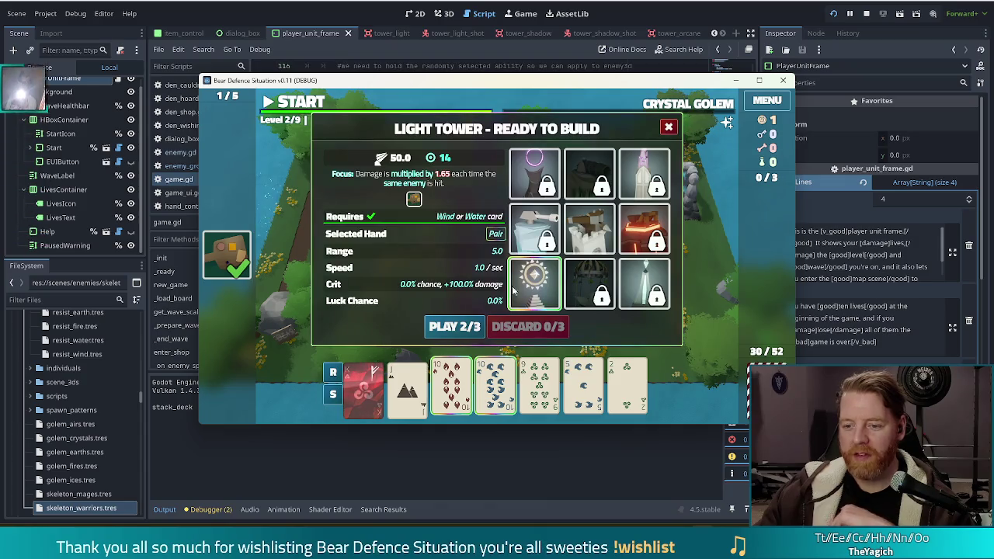
click(454, 328)
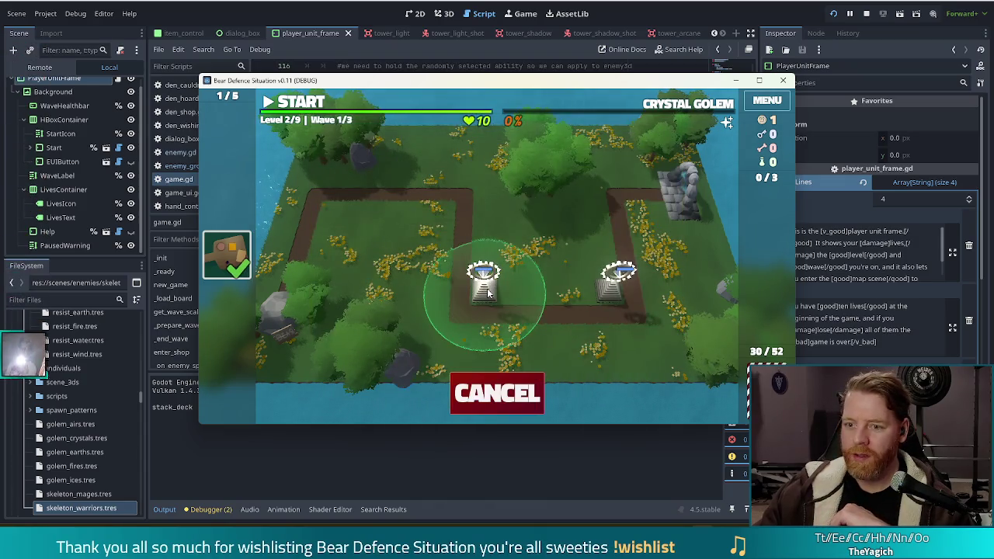
click(497, 272)
Step: Build a Light Tower from a pair of Jacks and place it on the map
mouse_move(691, 103)
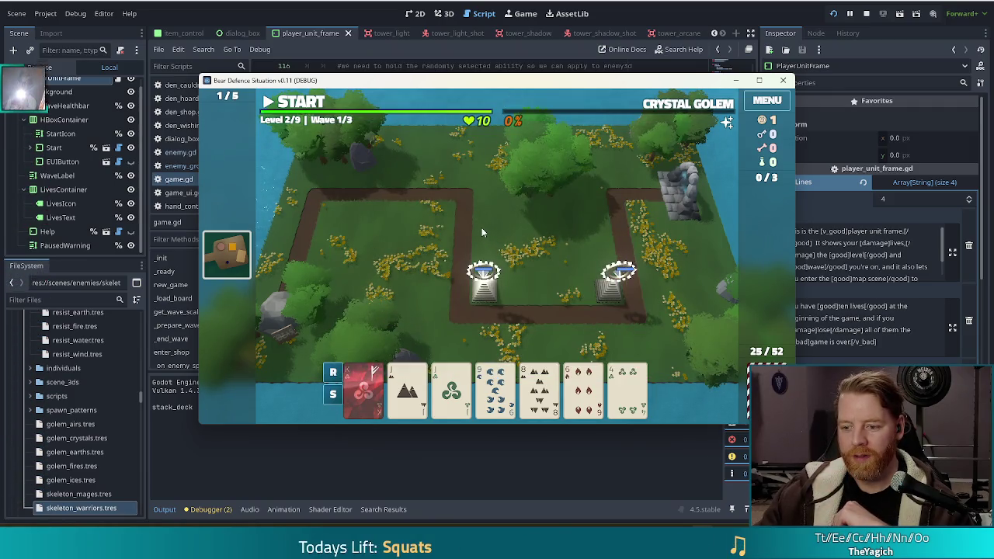
click(407, 388)
click(452, 388)
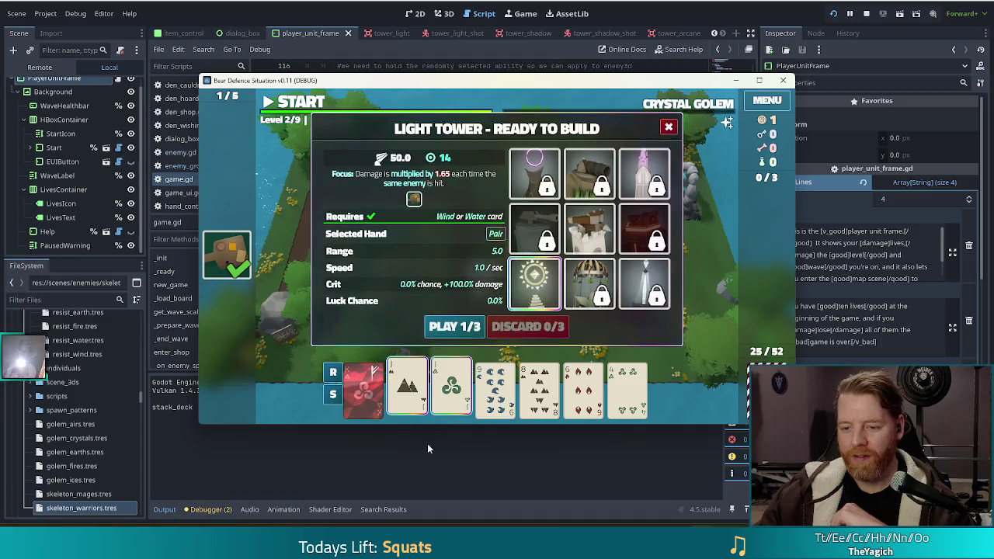
mouse_move(373, 394)
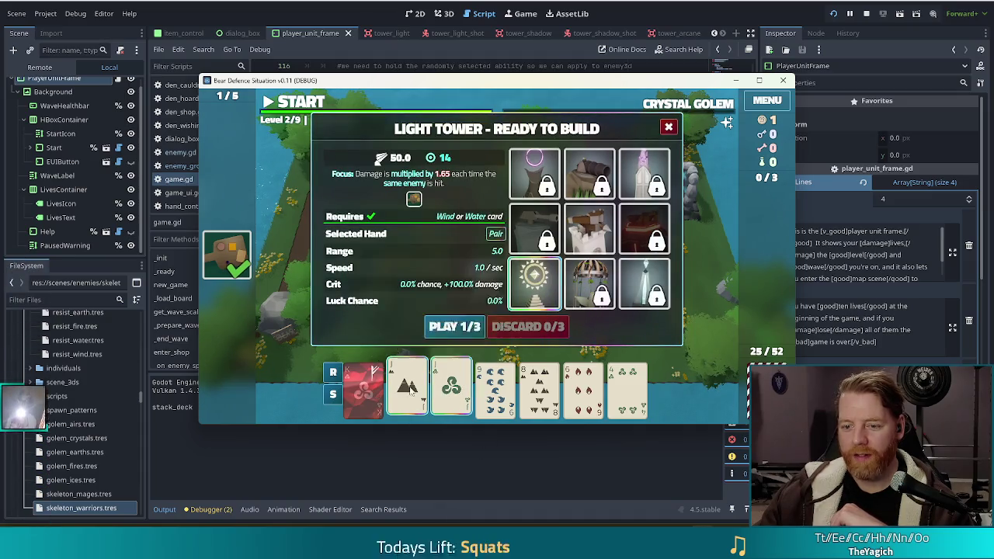
mouse_move(579, 388)
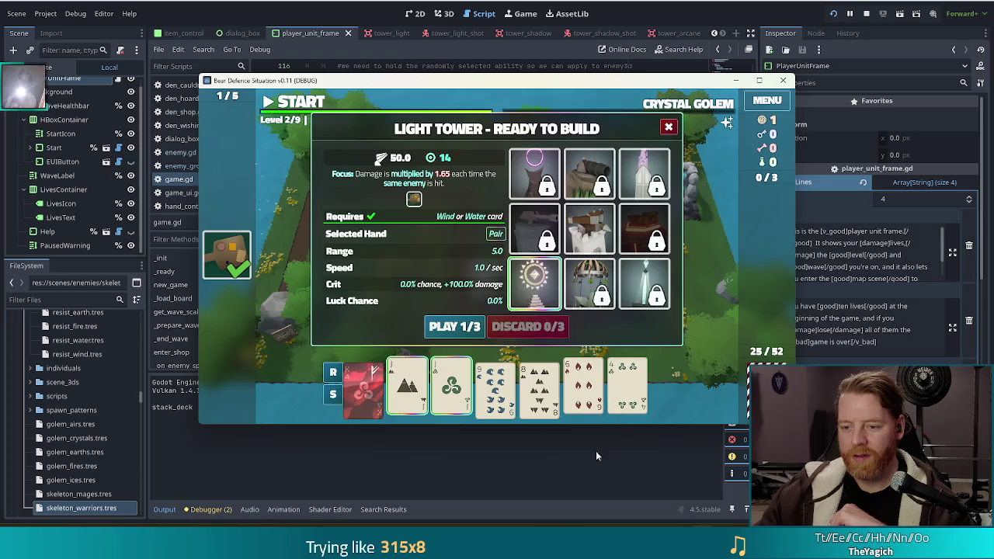
click(453, 326)
click(445, 219)
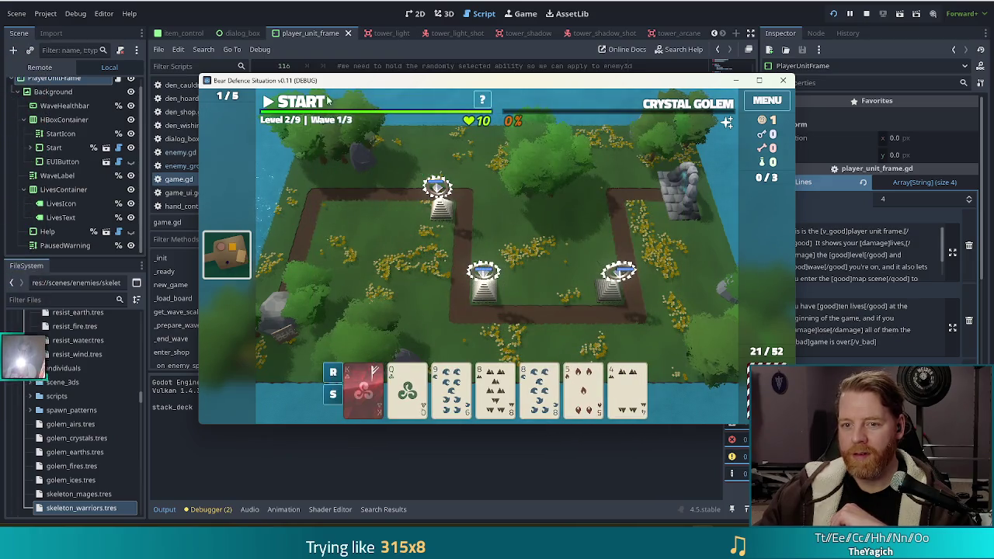
Step: Launch level 2's first wave and accept the Wave Complete results with 1 life left
key(space)
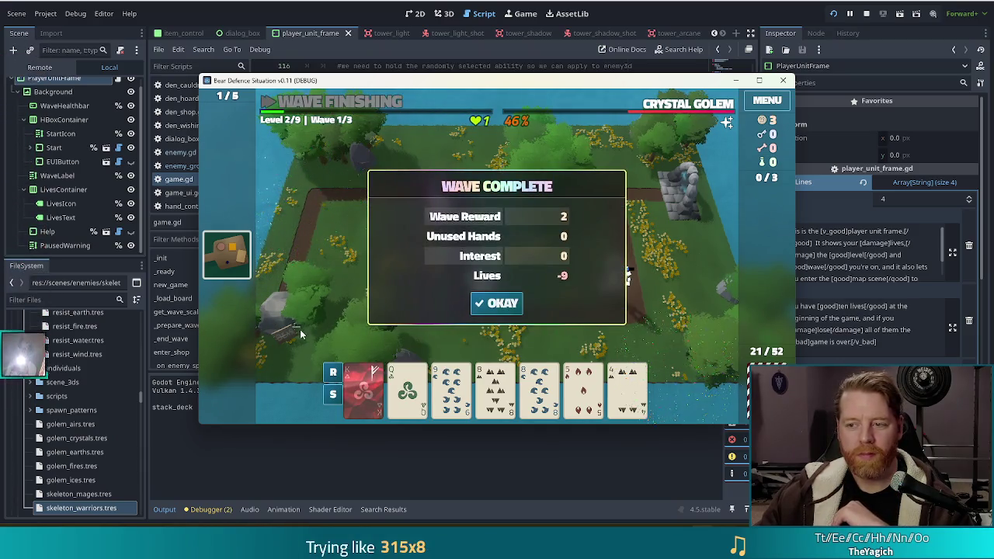
click(503, 307)
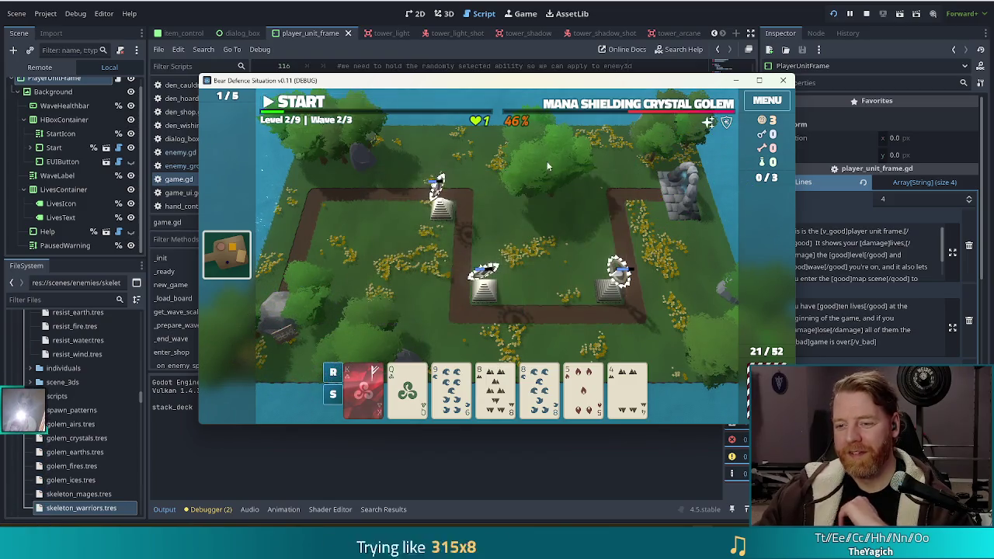
Step: Discard the 5 of Fire, 4 of Earth and 9 of Water, then place an Ace-hand Light Tower beside the right tower
mouse_move(660, 108)
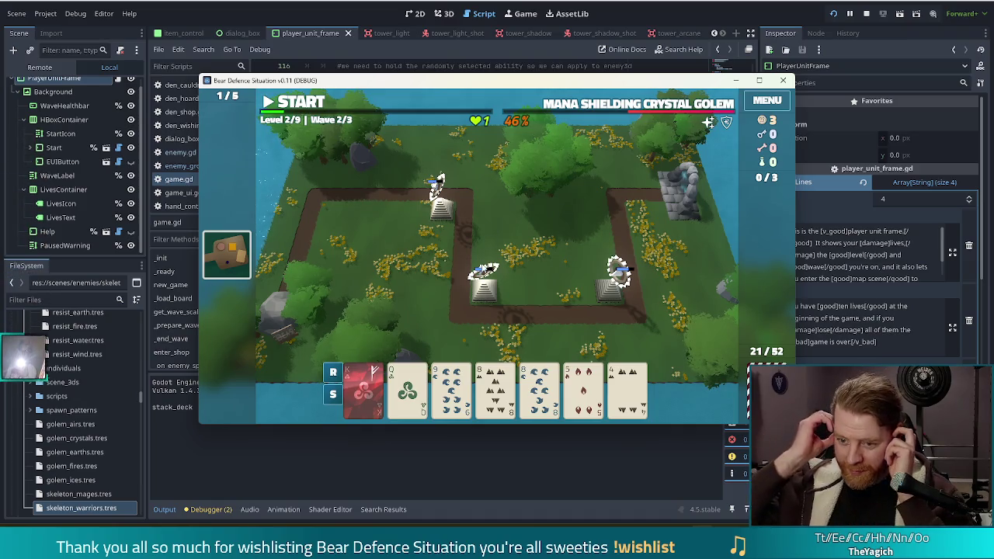
click(586, 392)
click(625, 392)
click(450, 388)
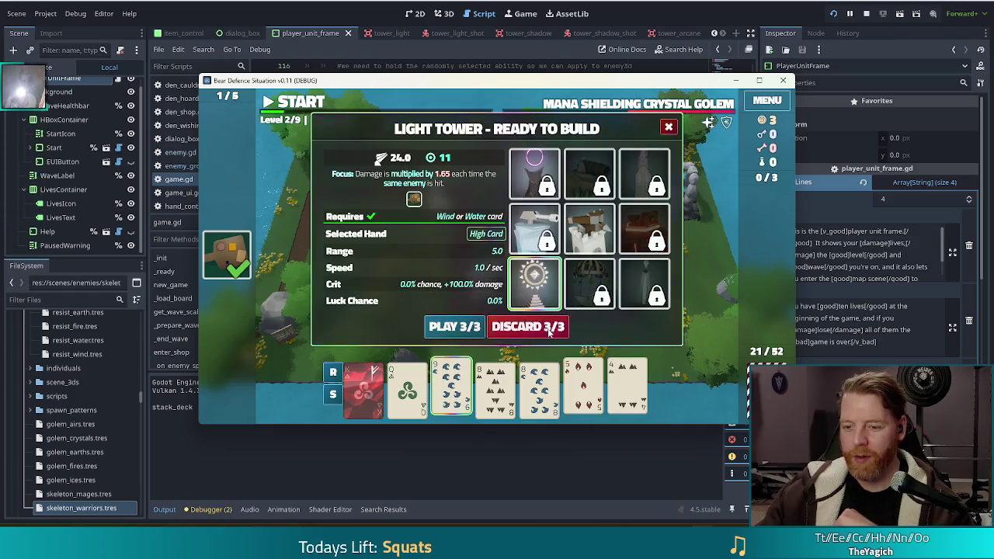
click(551, 325)
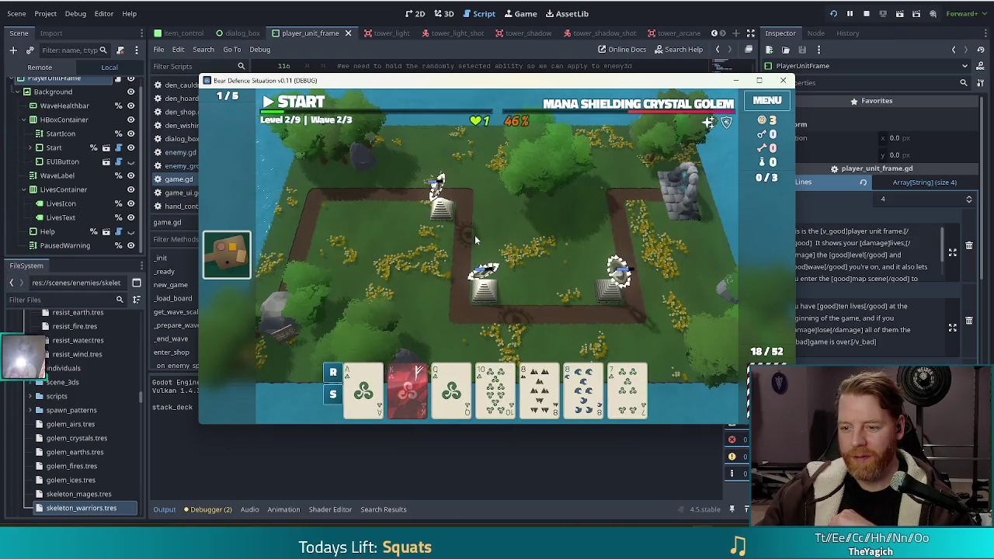
click(363, 388)
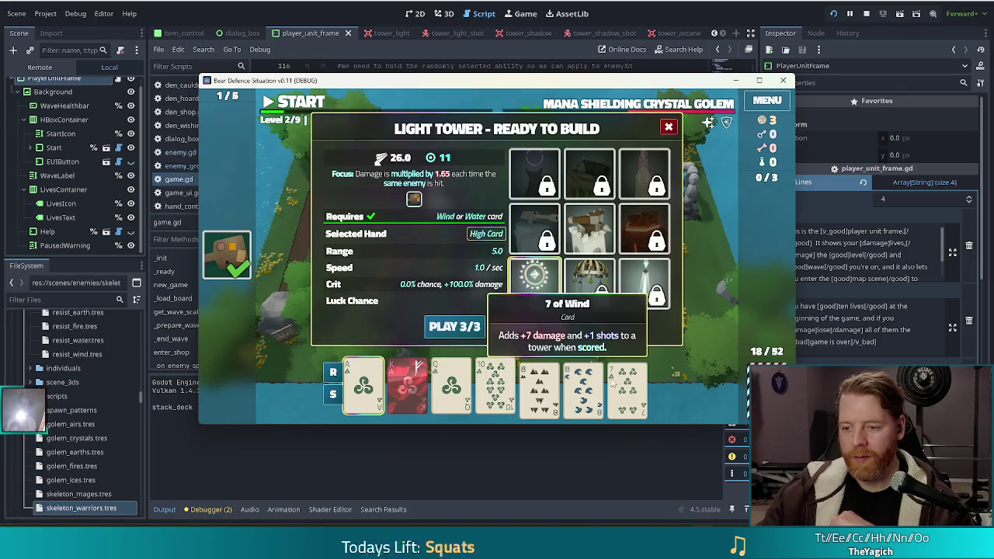
click(495, 388)
click(448, 327)
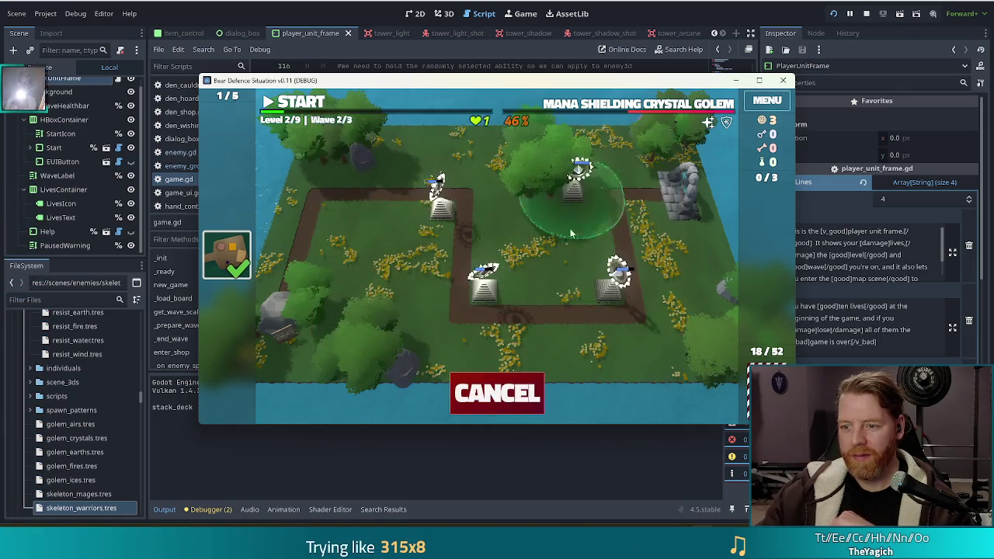
click(596, 276)
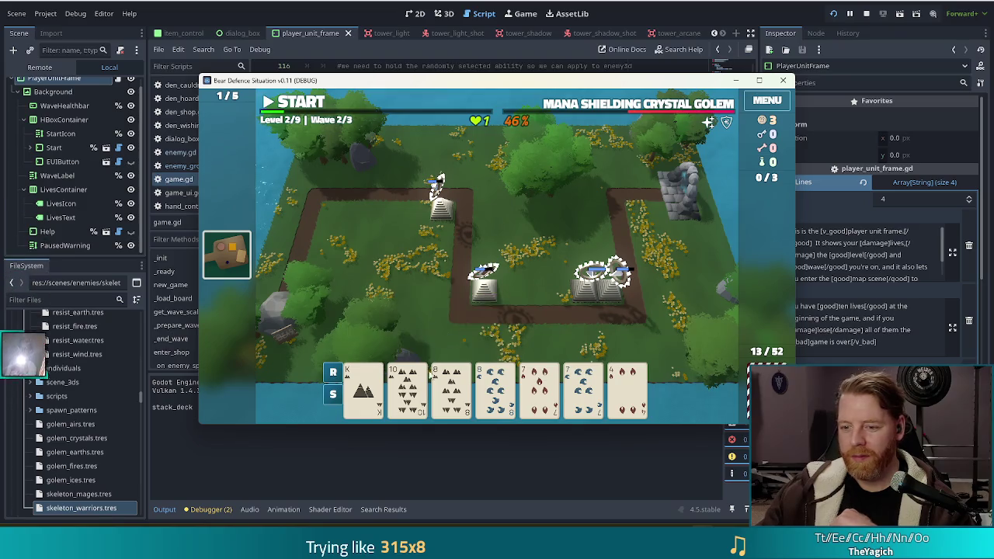
Step: Build a Light Tower from the pair of 8s beside the middle tower
click(451, 388)
click(495, 388)
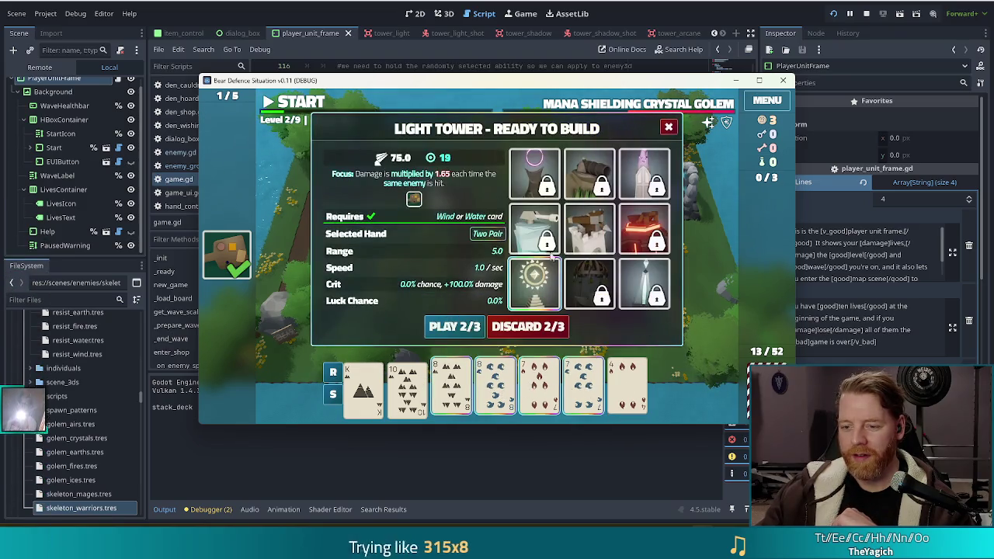
click(454, 326)
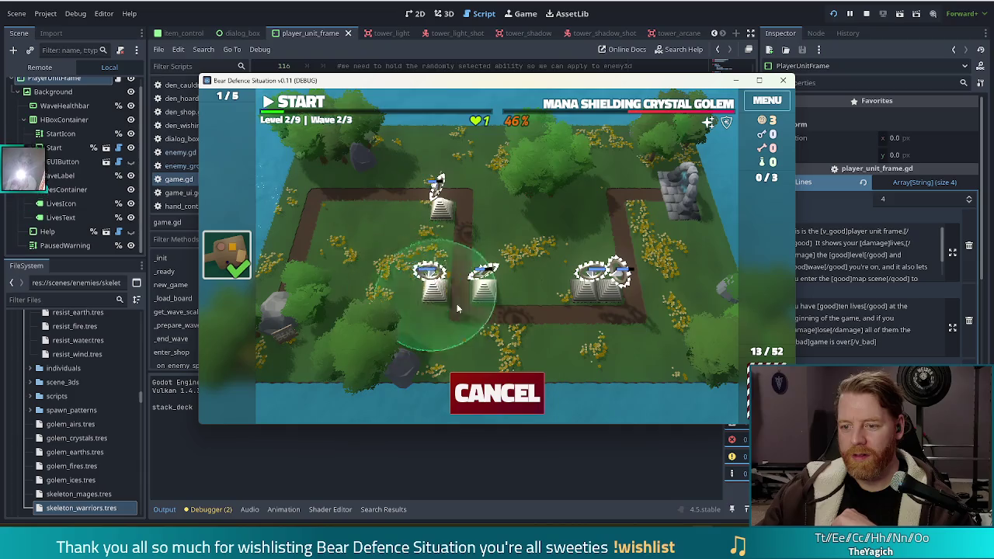
click(510, 303)
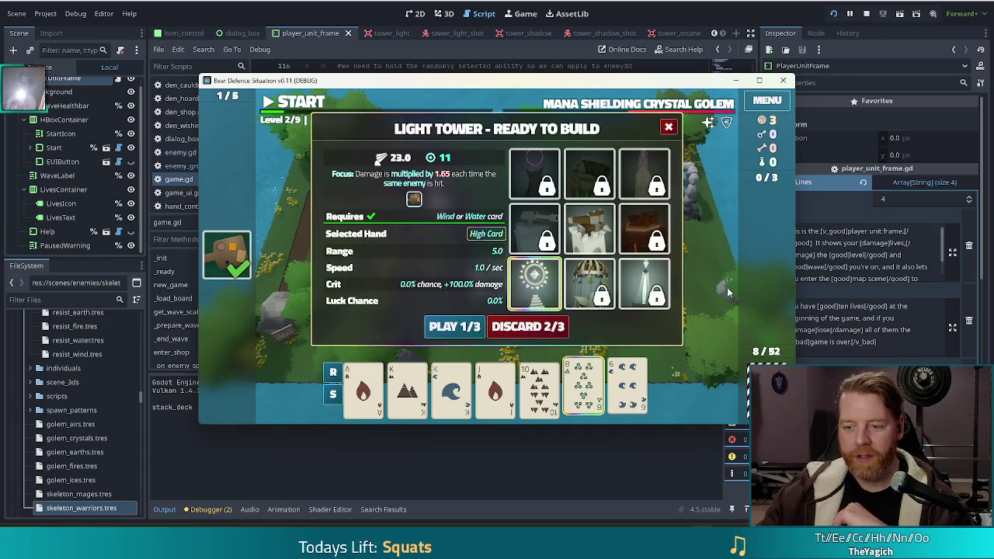
Step: Discard a card and form Aces-and-Kings two pair for a Light Tower, then cancel its placement
click(521, 325)
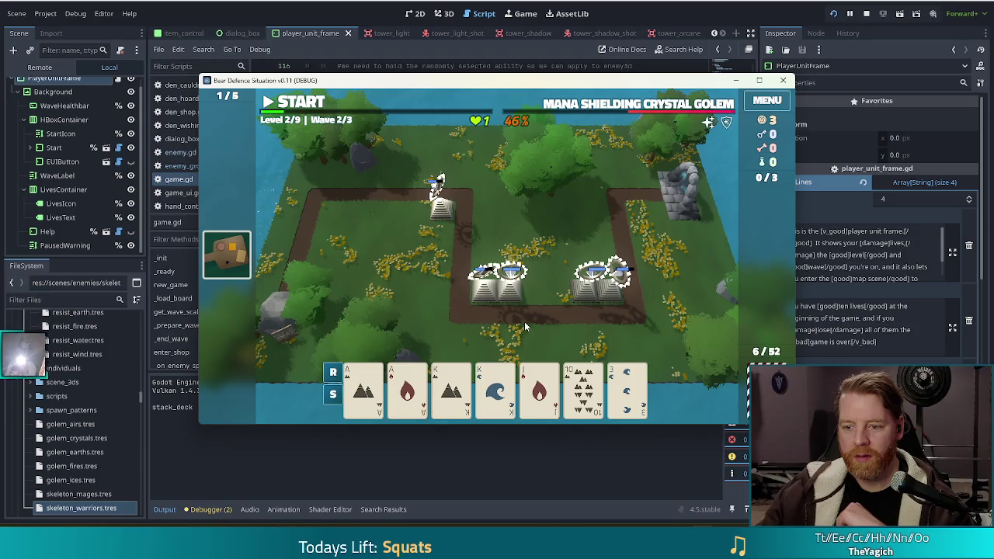
click(451, 388)
click(364, 388)
click(406, 389)
click(495, 388)
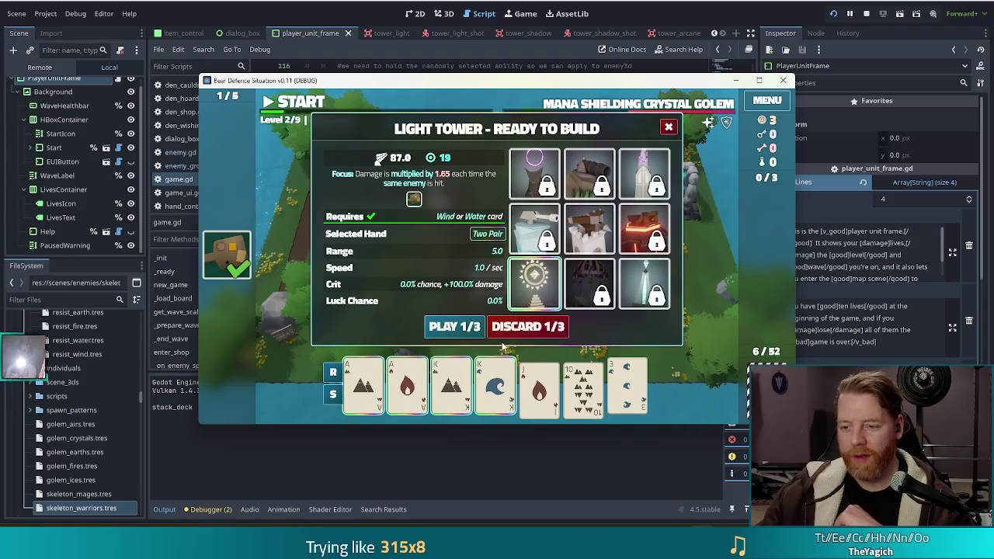
click(456, 326)
click(488, 412)
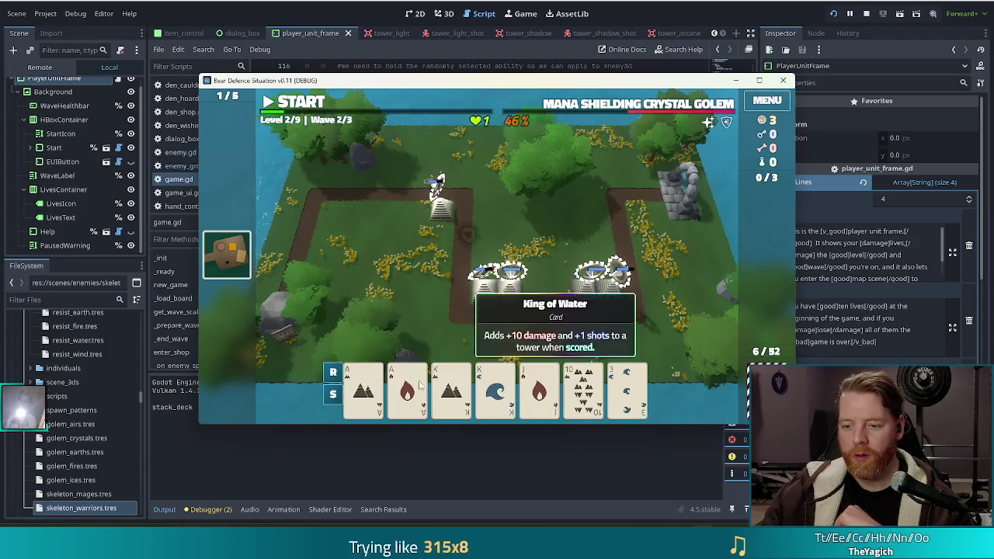
Step: Discard the 3 of Water and place the Aces-and-Kings two-pair Light Tower at the top-left spot
click(544, 330)
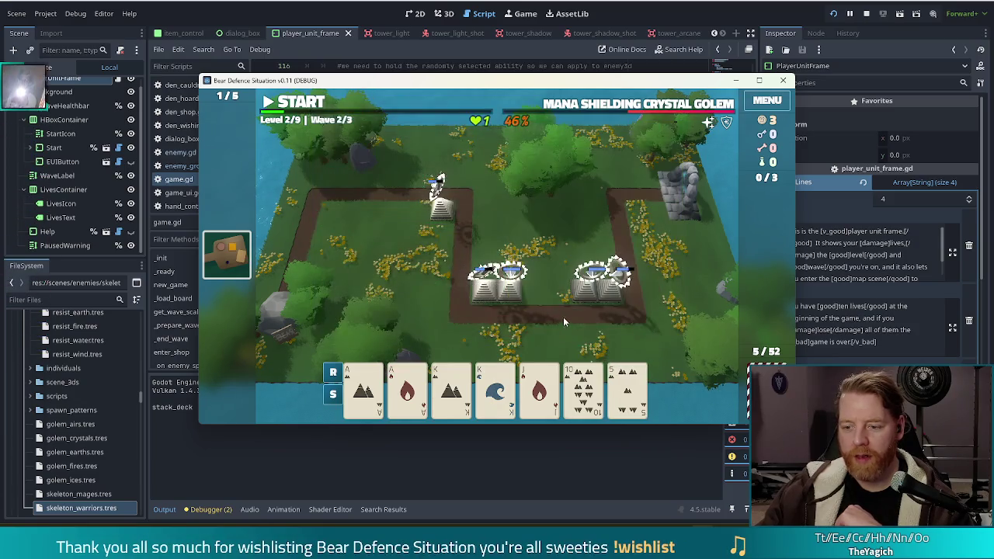
click(370, 396)
click(402, 395)
click(451, 388)
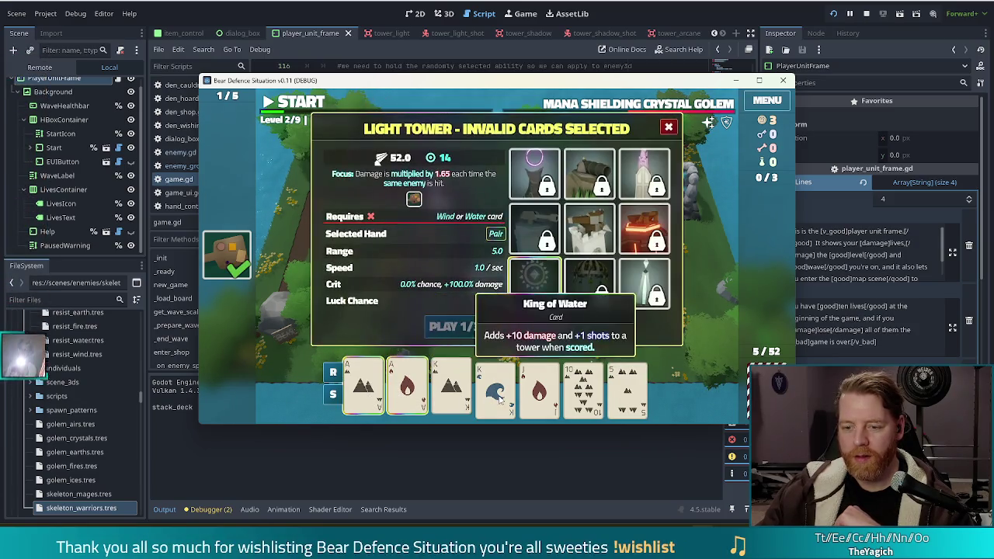
click(494, 388)
click(457, 332)
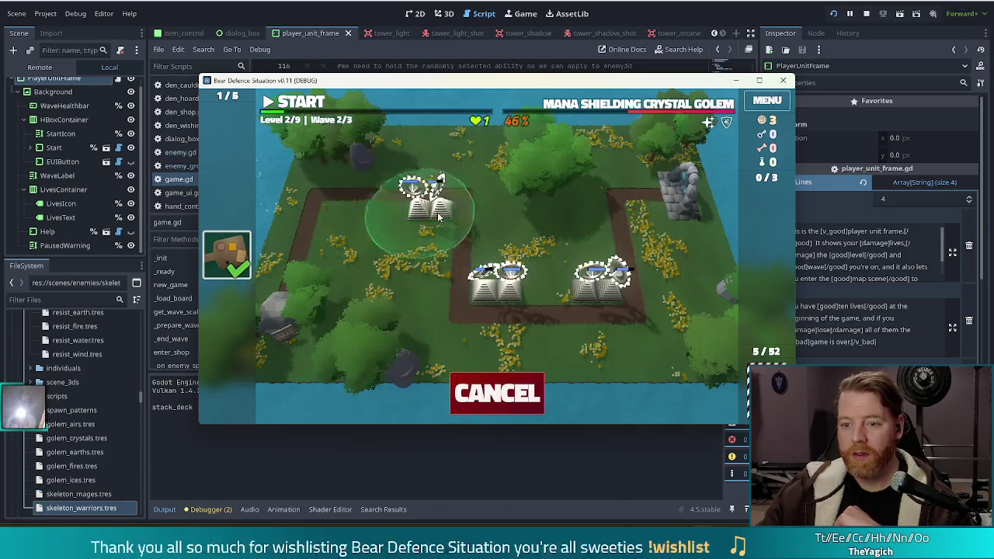
click(435, 186)
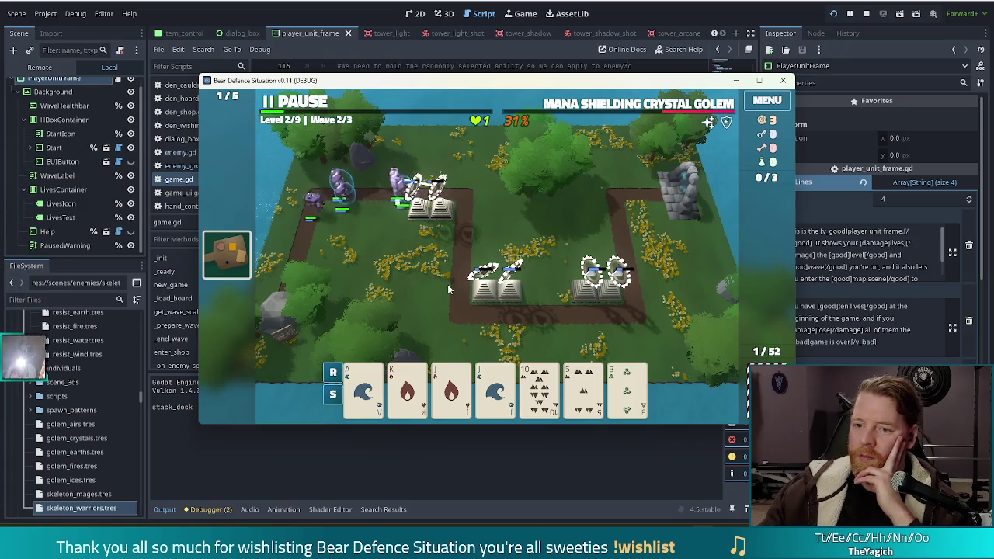
Step: Pause the game during wave 2 and stop the debug run
click(288, 101)
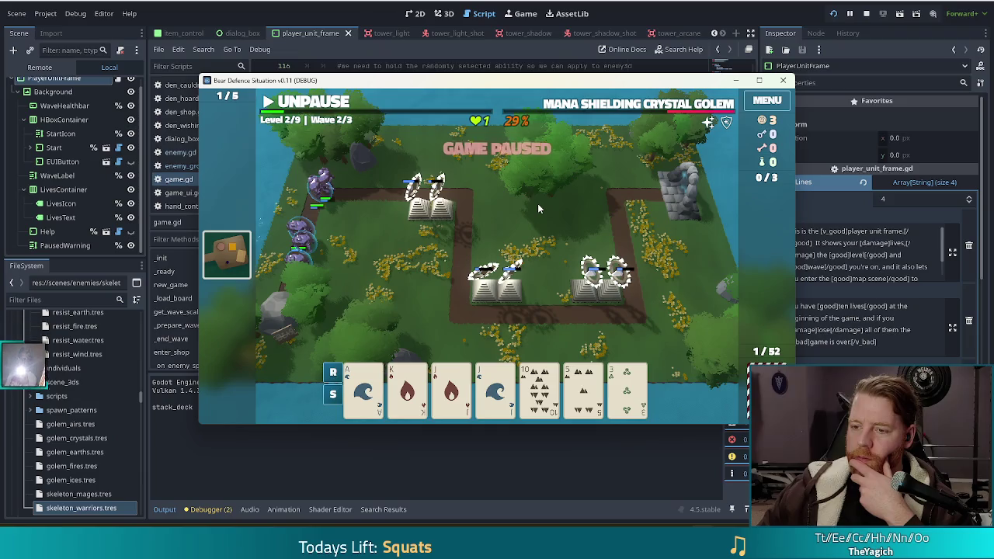
click(867, 14)
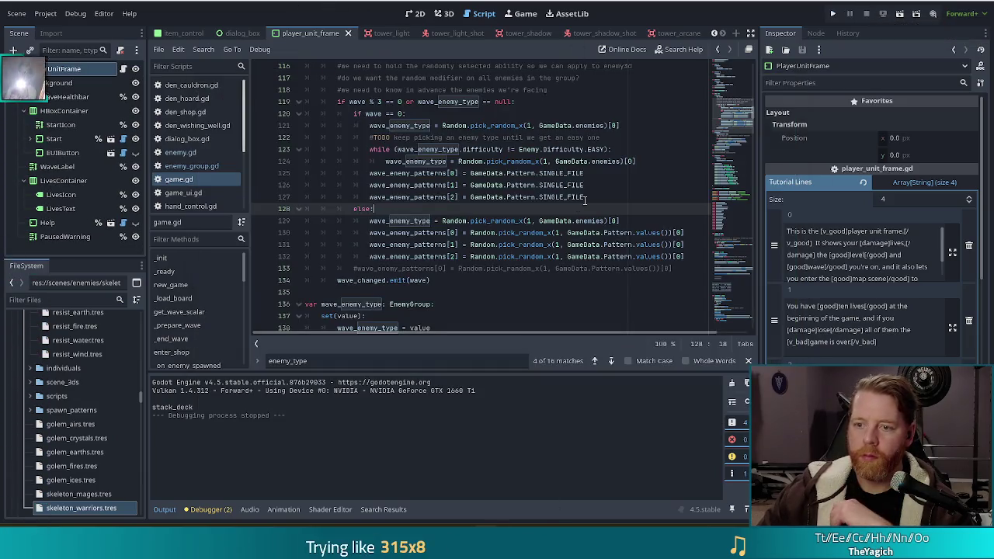
Step: Replace line 130's random pattern with line 125's SINGLE_FILE assignment and save game.gd
click(645, 201)
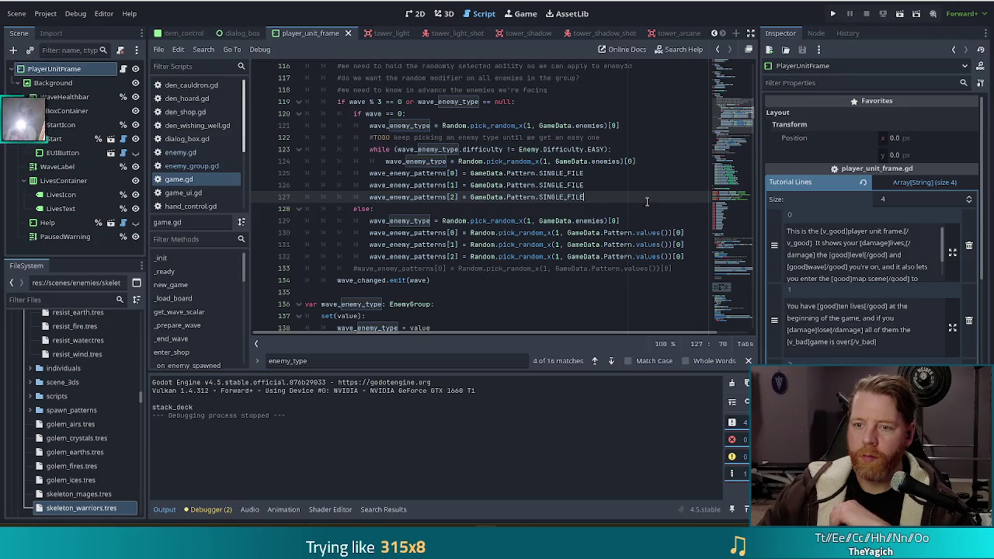
click(414, 114)
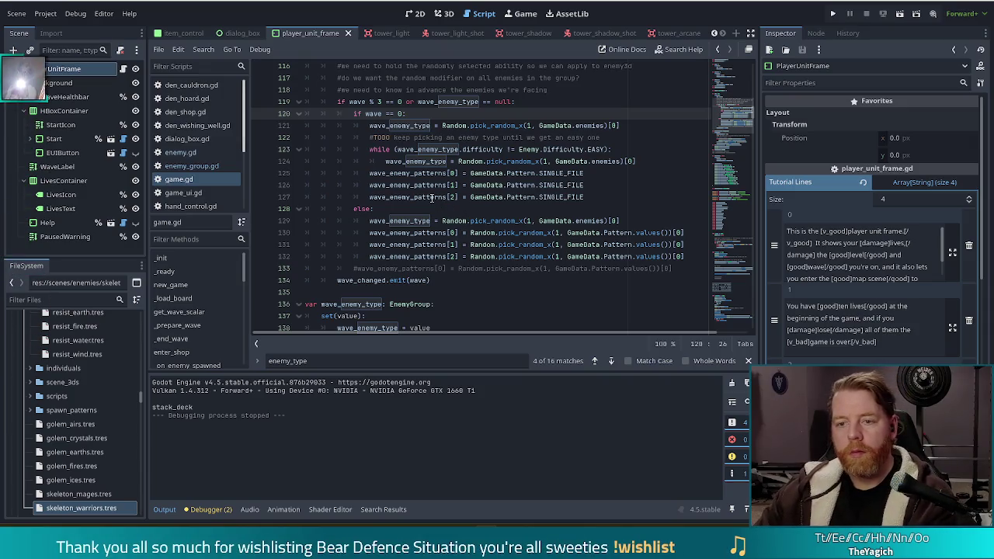
click(600, 205)
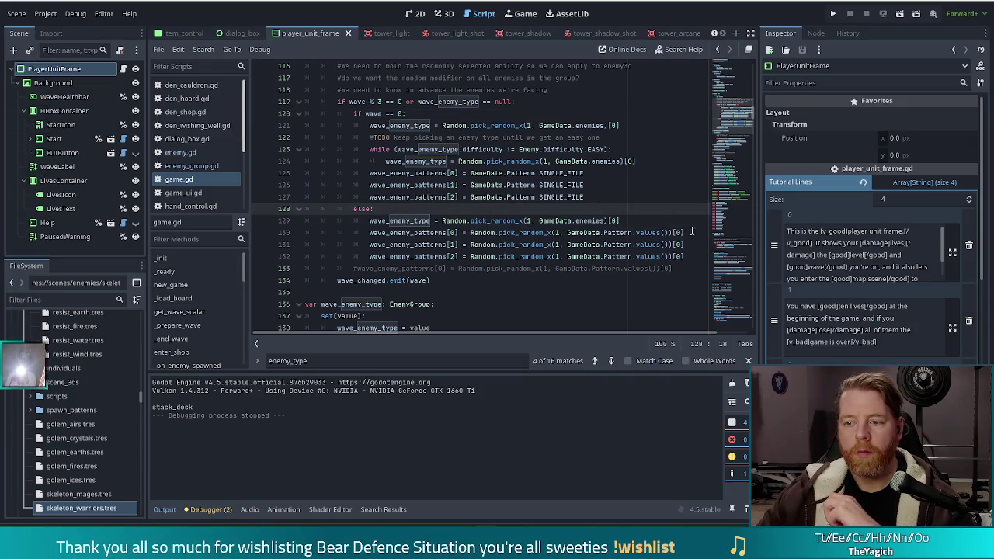
drag(584, 173, 658, 161)
drag(588, 175, 655, 163)
key(ctrl+c)
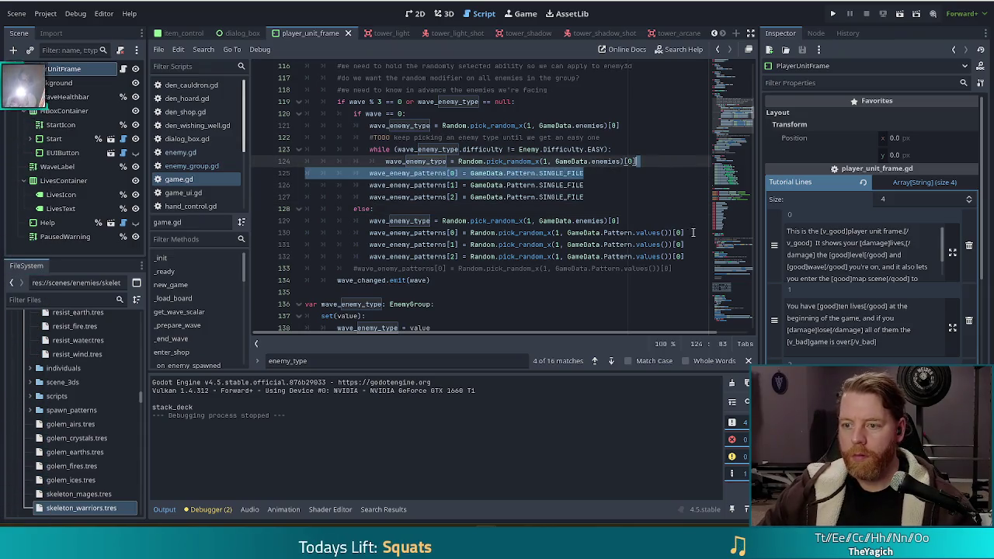
drag(693, 233, 307, 233)
key(ctrl+v)
key(ctrl+s)
key(Left)
key(Left)
key(Left)
drag(628, 231, 630, 222)
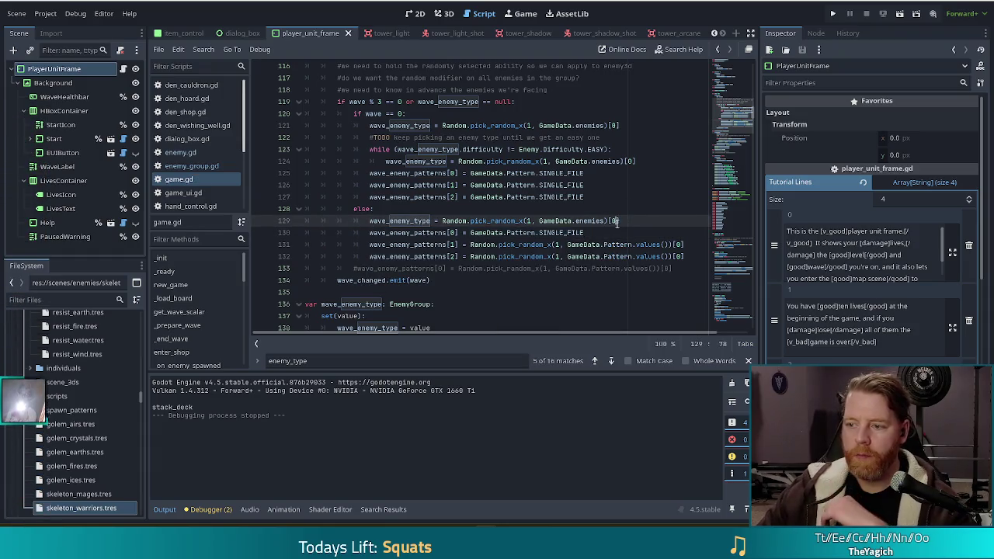
click(590, 232)
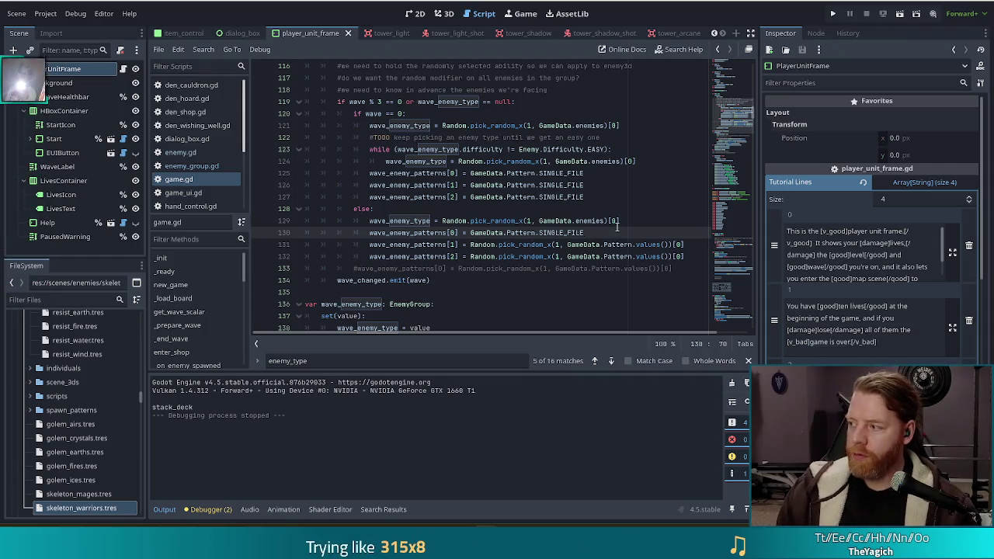
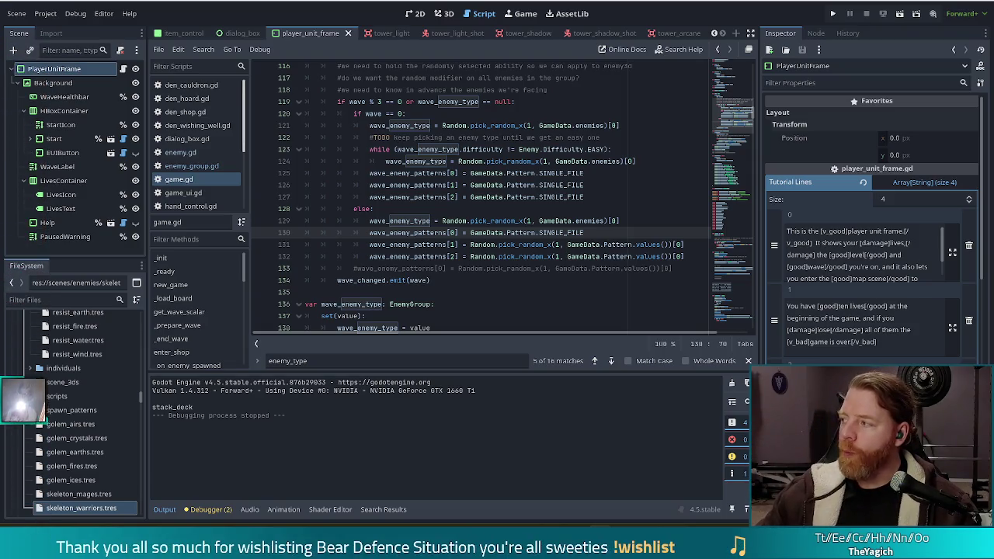
Step: Review the SINGLE_FILE pattern assignment and the random enemy type pick in the current script
click(531, 197)
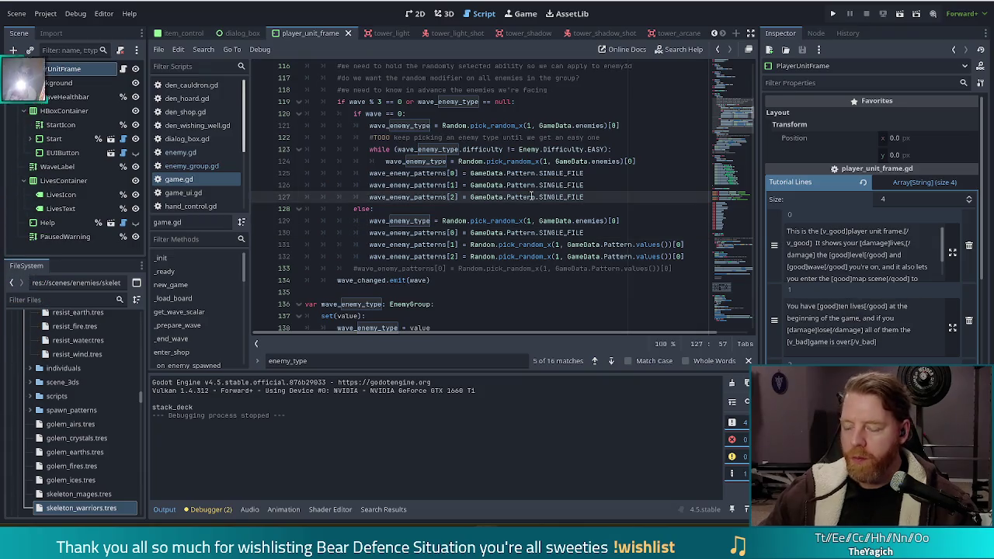
click(524, 161)
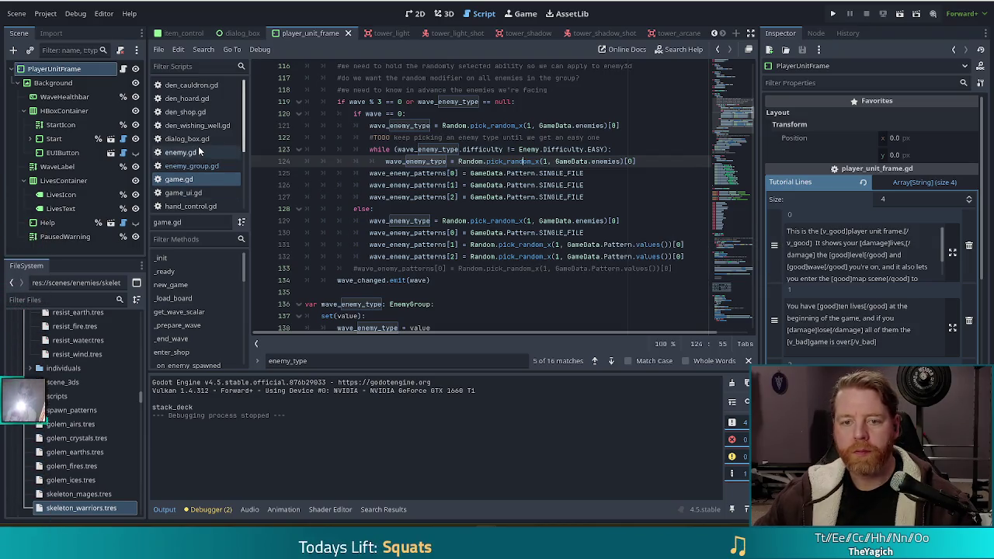
scroll(198, 145, down, 3)
scroll(198, 147, up, 3)
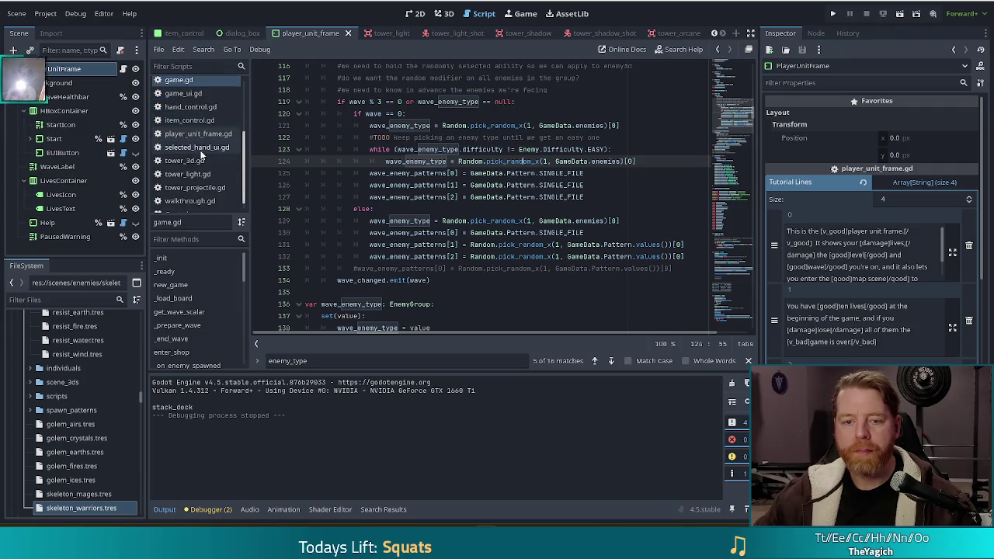
Step: Filter the FileSystem by 'spawner' and open spawner_block.gd at its spawn_wave function
click(65, 302)
text(spa)
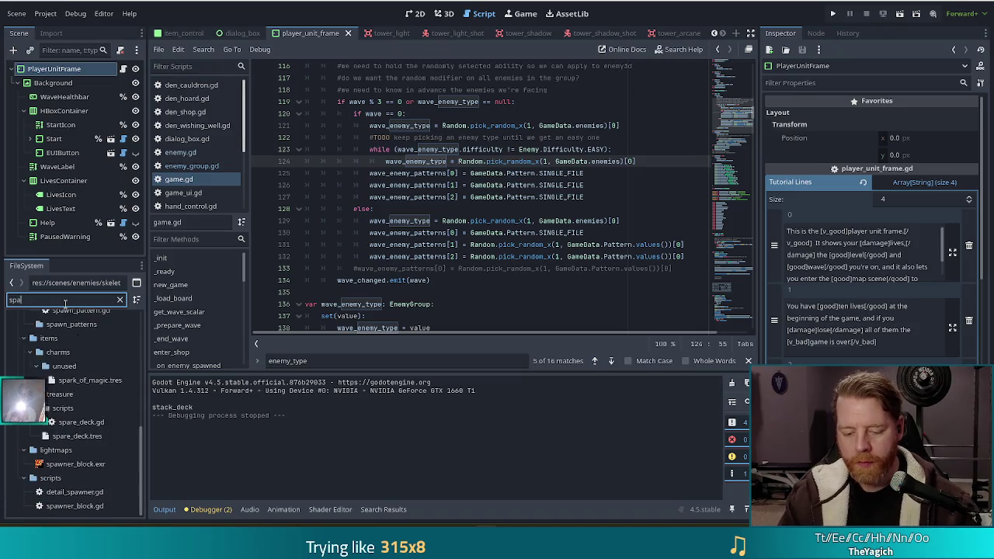
text(wner)
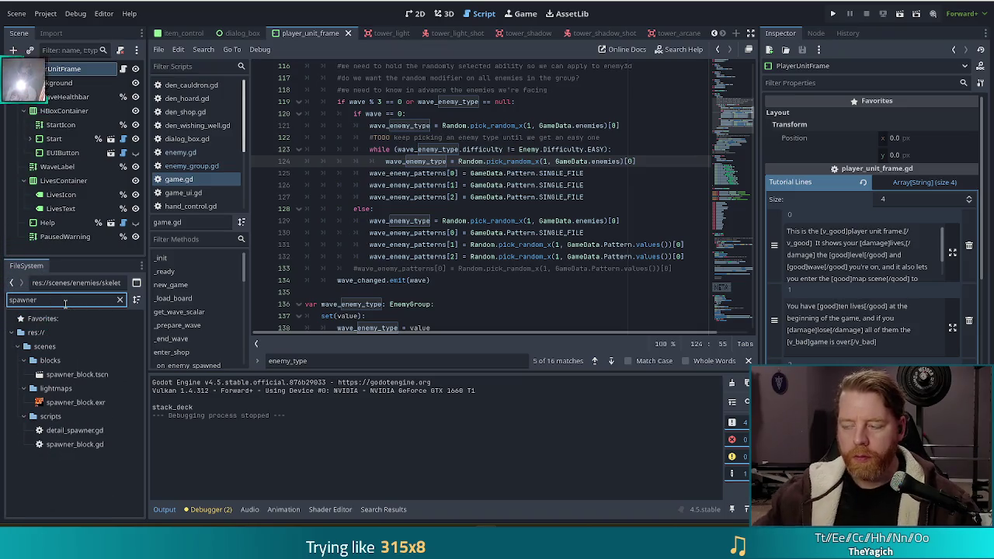
double_click(78, 446)
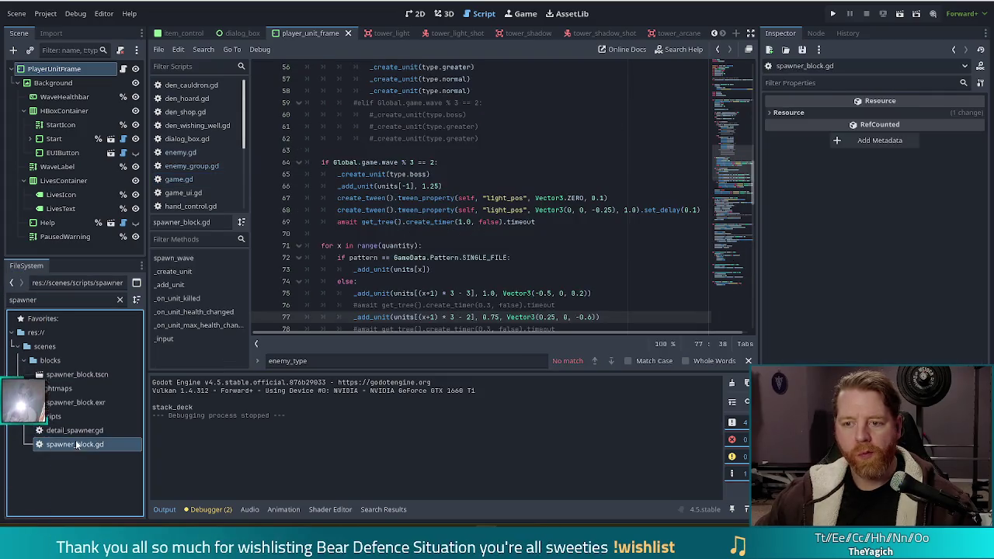
click(190, 258)
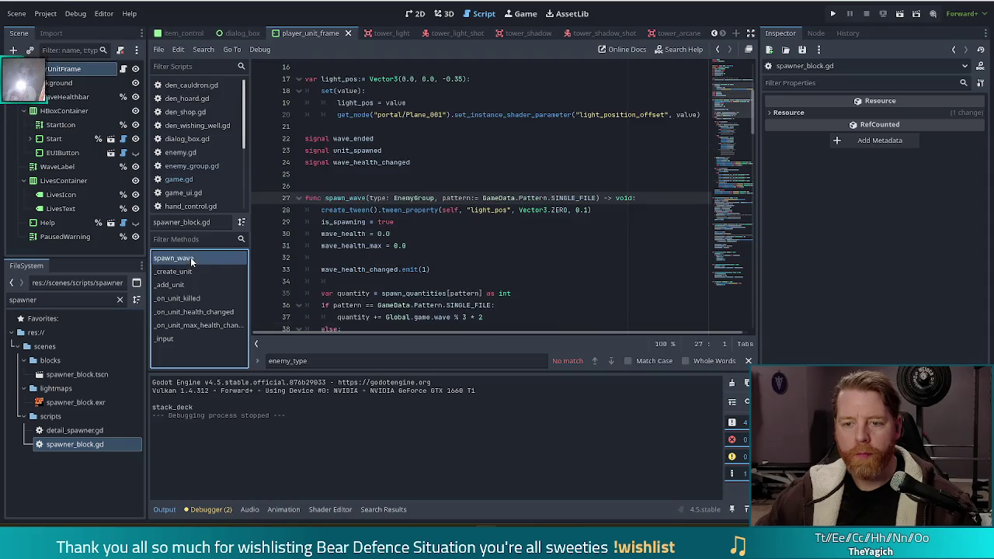
Step: Inspect the spawn_quantities lookup on line 35 and the GameData.Pattern enumeration
scroll(501, 221, down, 1)
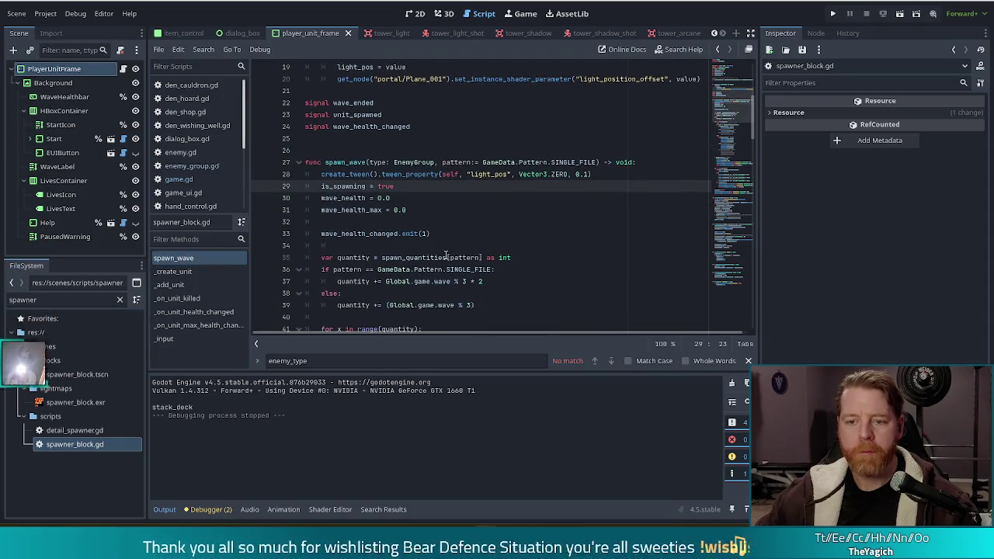
click(447, 257)
click(426, 257)
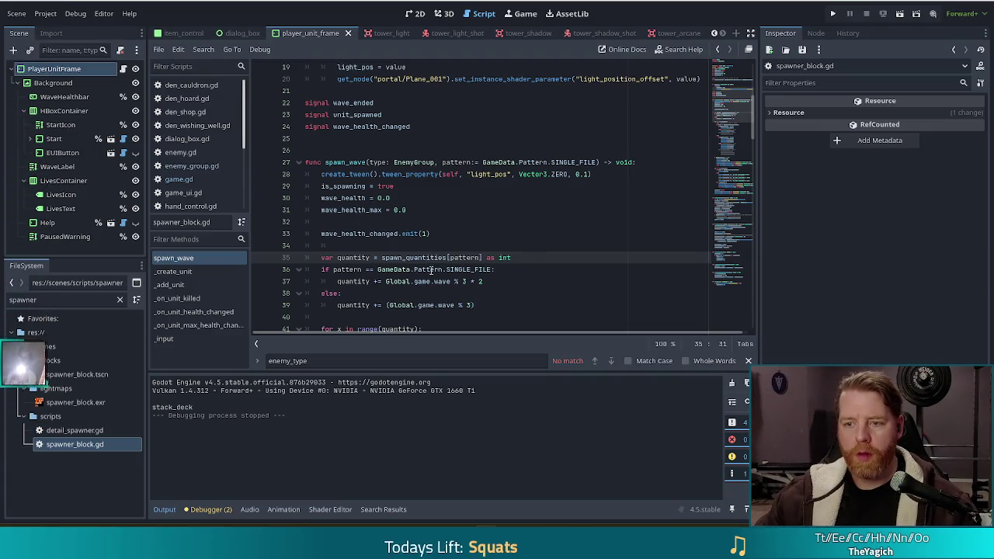
click(443, 269)
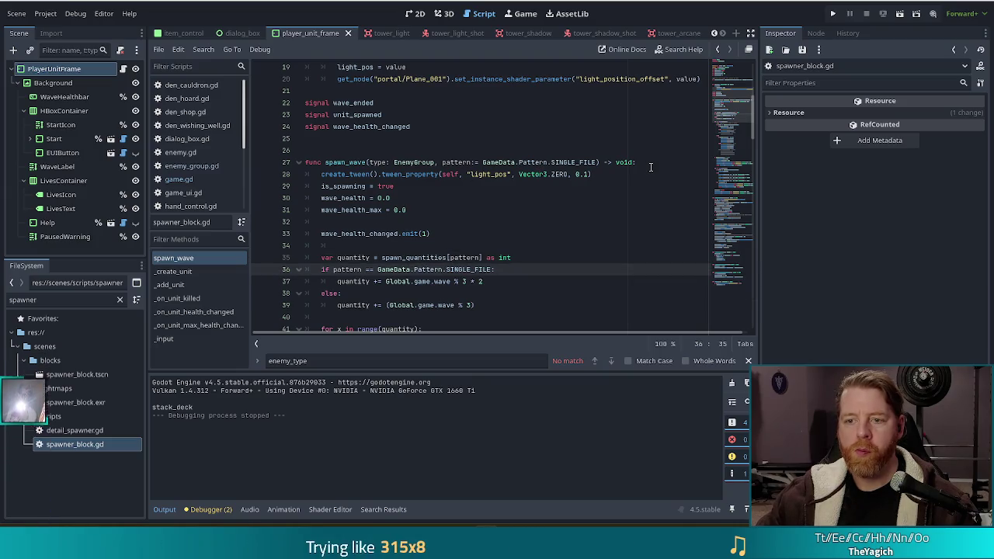
click(433, 257)
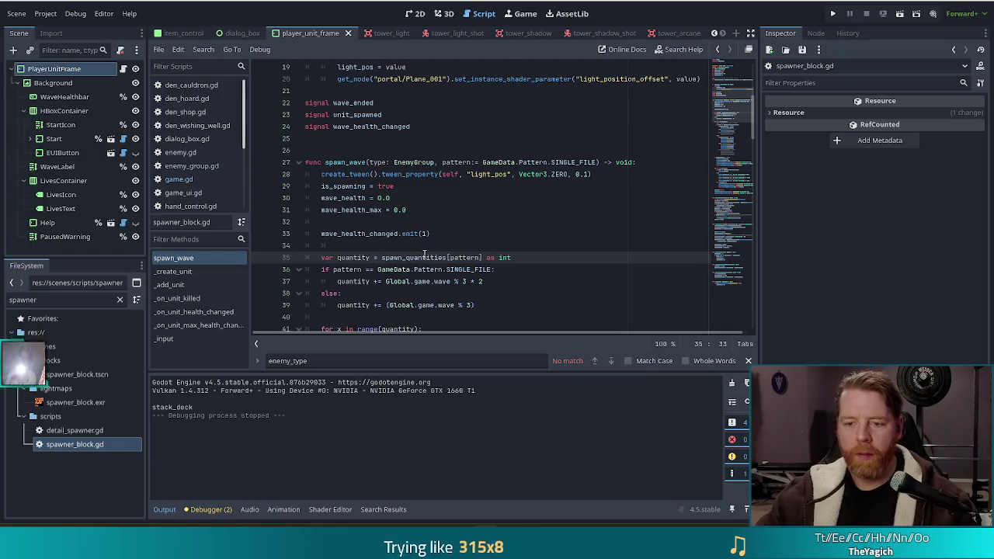
ctrl+click(432, 257)
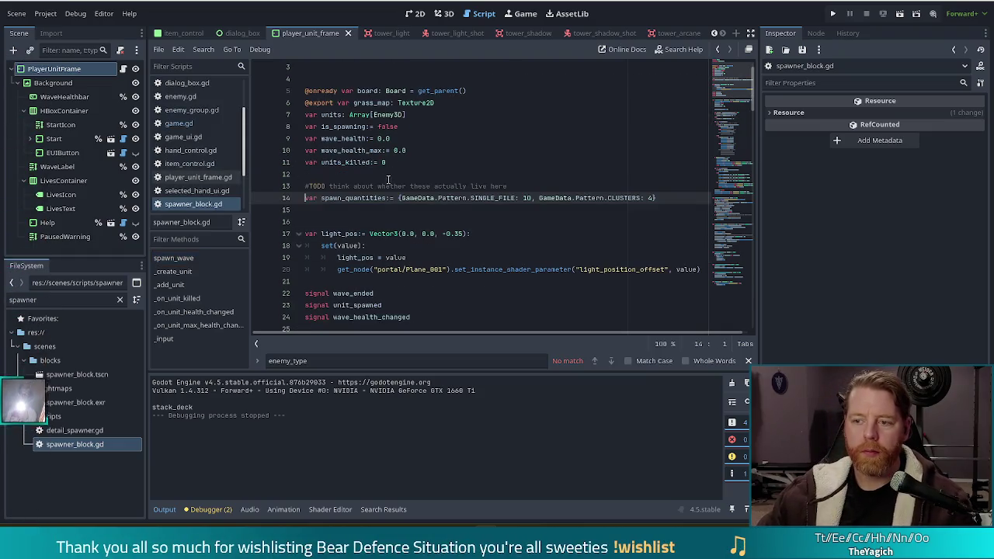
Step: Highlight the SINGLE_FILE quantity of 10 in the spawn_quantities dictionary on line 14
mouse_move(434, 197)
mouse_down()
mouse_move(565, 197)
mouse_move(533, 197)
mouse_up()
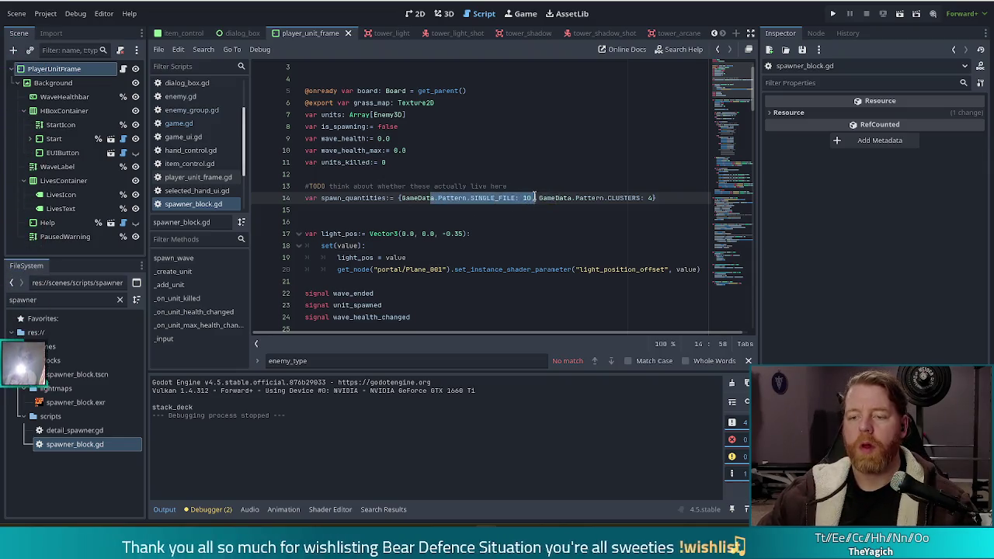
click(653, 197)
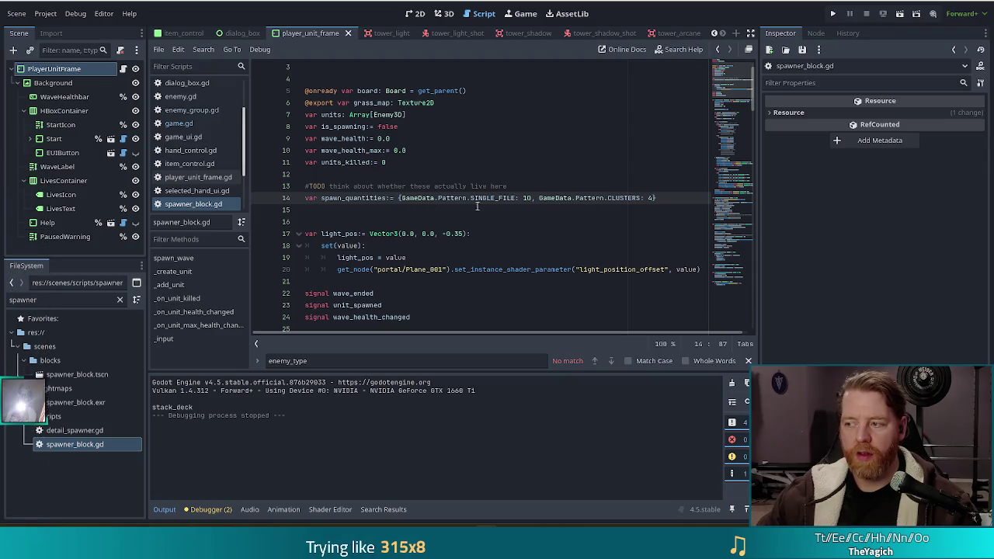
scroll(519, 195, down, 1)
scroll(519, 196, down, 5)
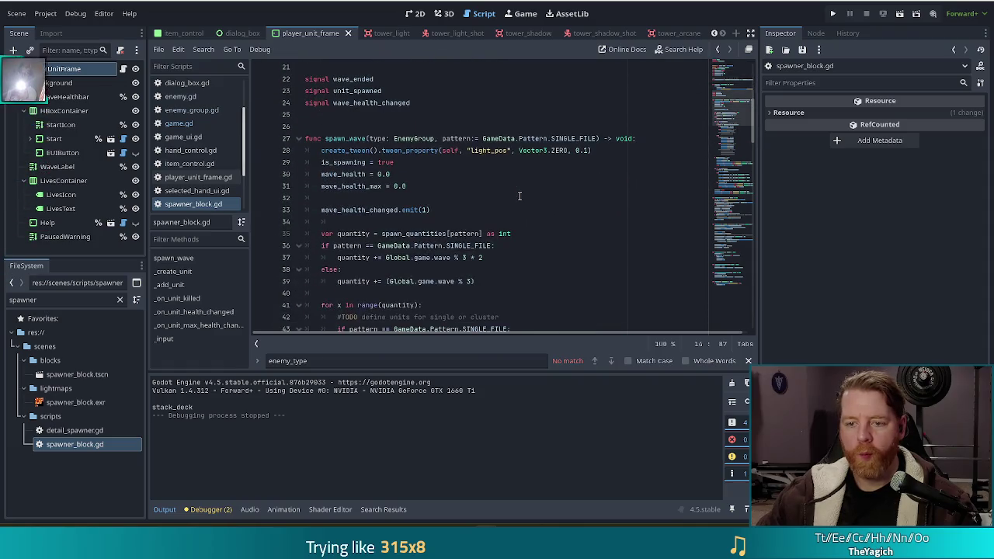
scroll(519, 196, down, 3)
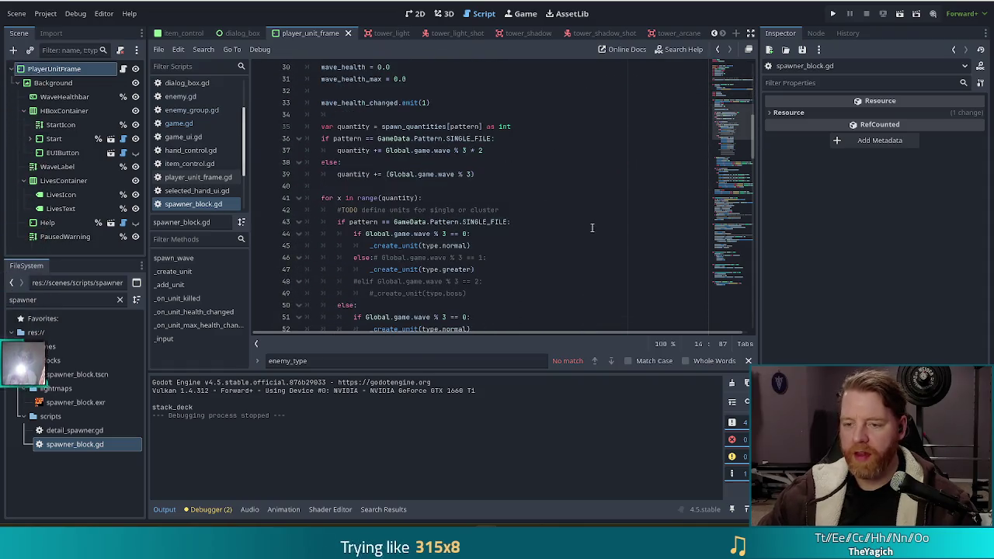
scroll(589, 216, down, 1)
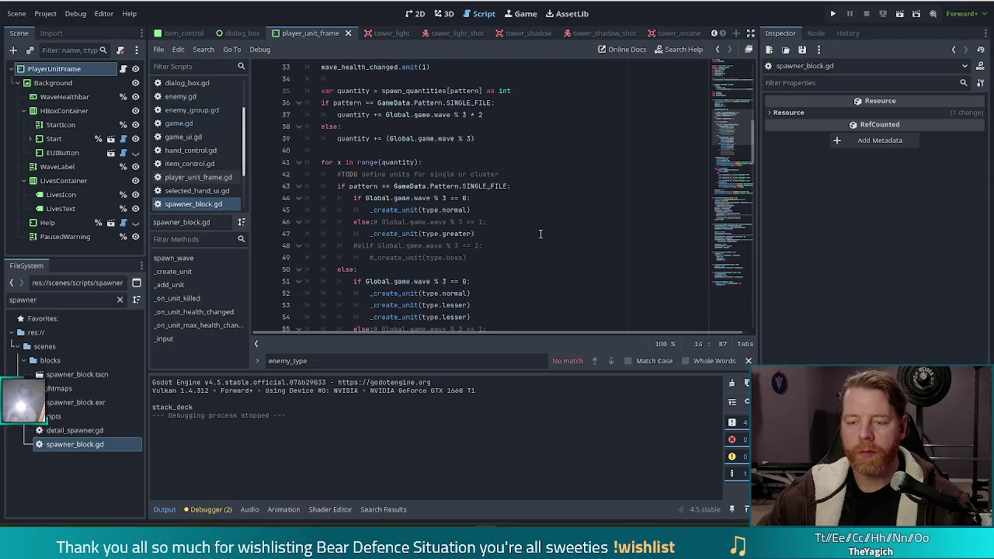
click(411, 174)
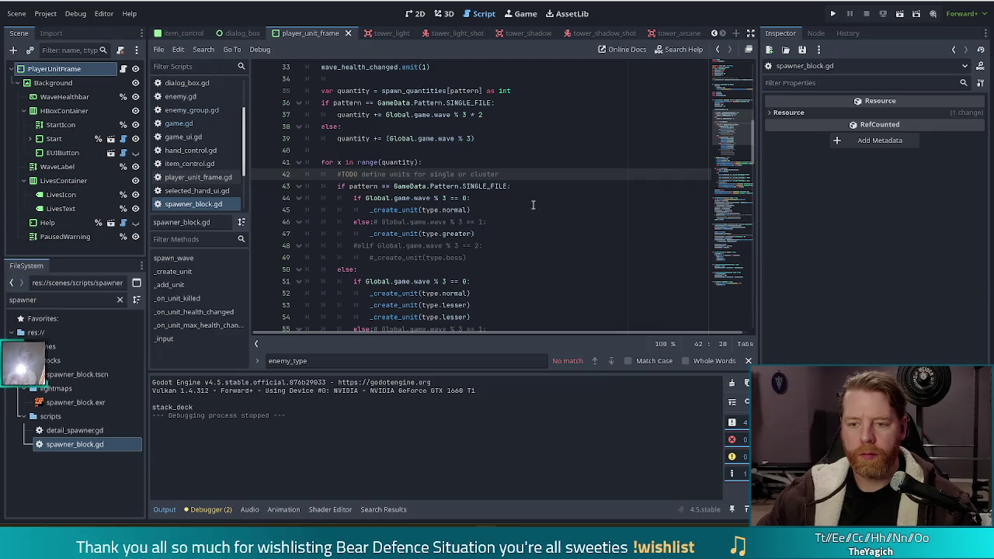
scroll(522, 204, down, 2)
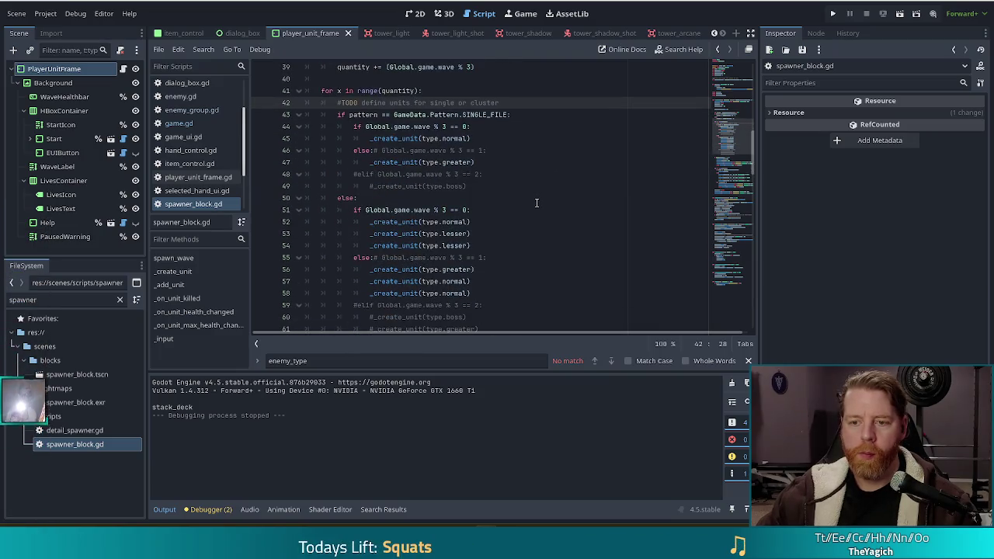
click(480, 210)
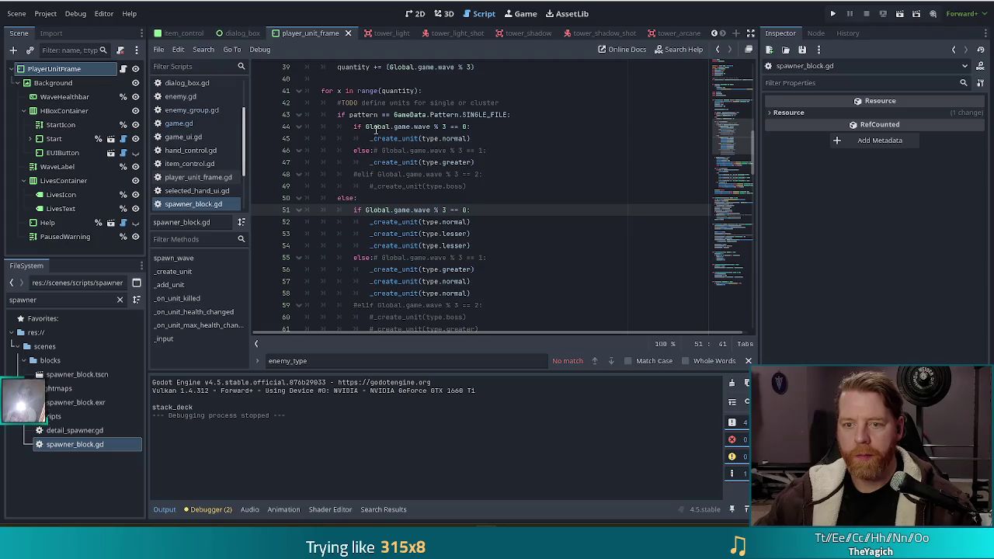
drag(375, 127, 432, 165)
click(464, 174)
click(489, 162)
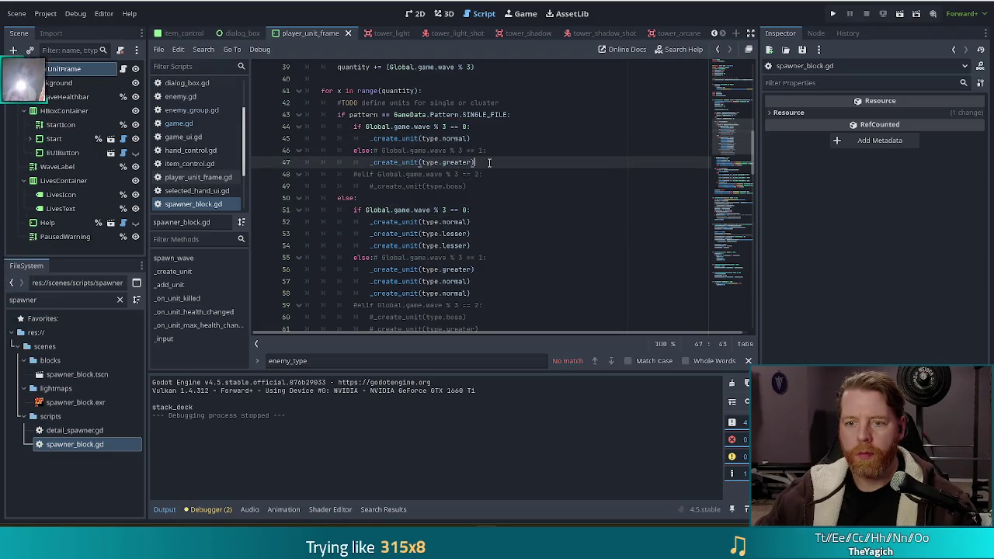
key(shift+Up)
key(shift+Up)
key(shift+Up)
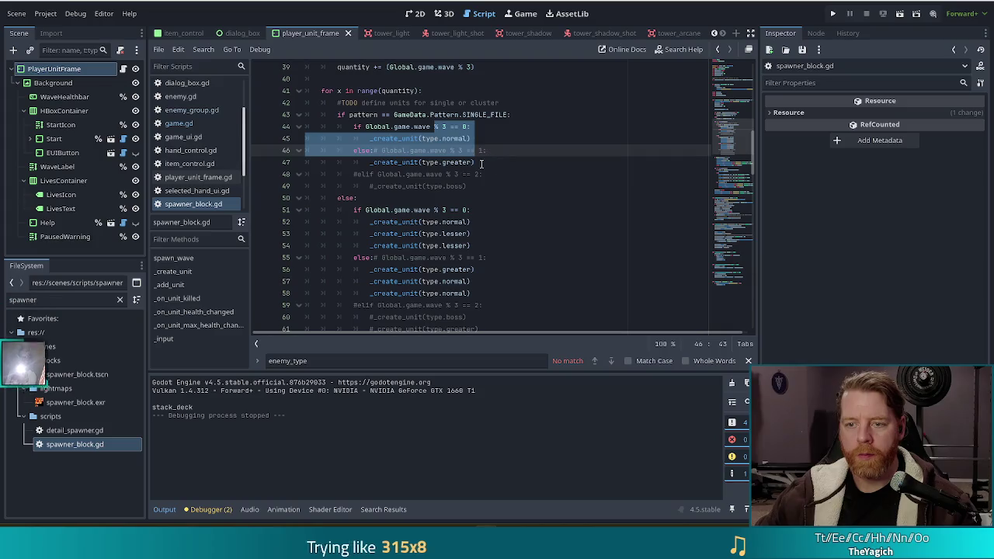
click(481, 162)
scroll(475, 167, up, 2)
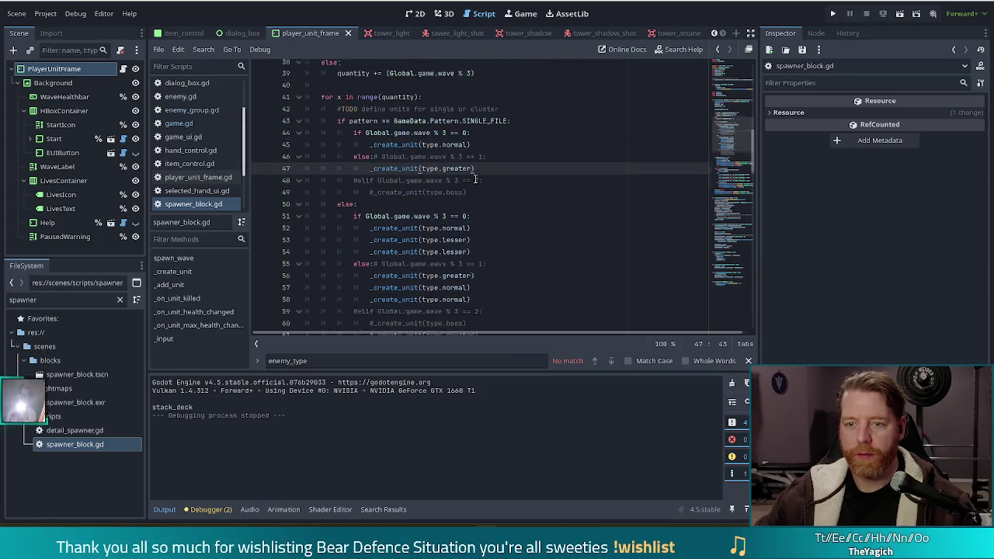
scroll(553, 223, down, 1)
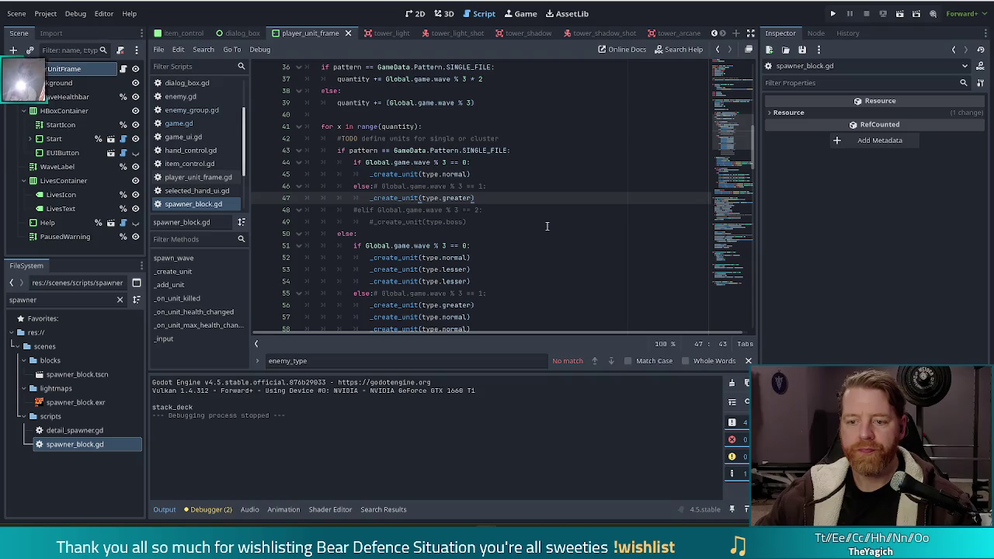
scroll(549, 223, down, 2)
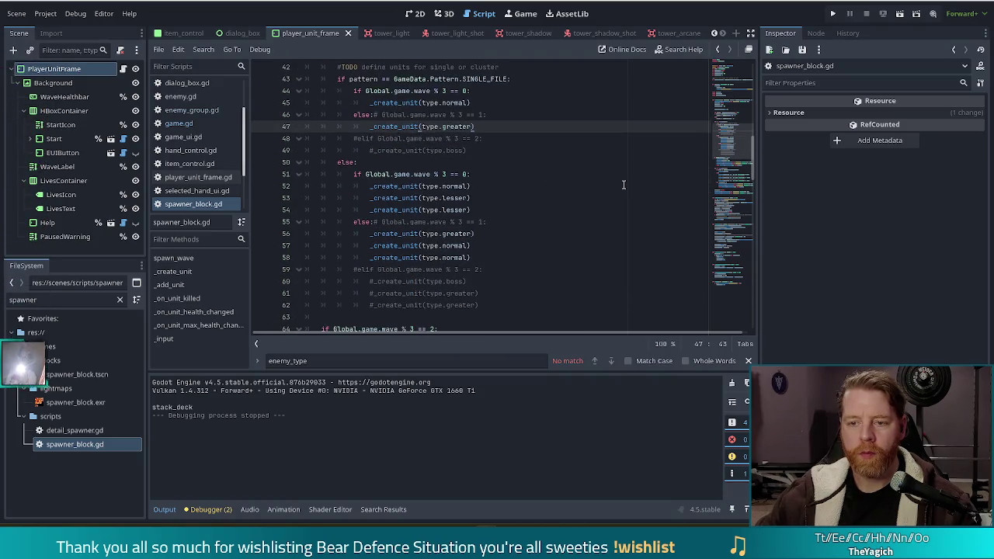
scroll(621, 187, down, 1)
scroll(604, 194, up, 4)
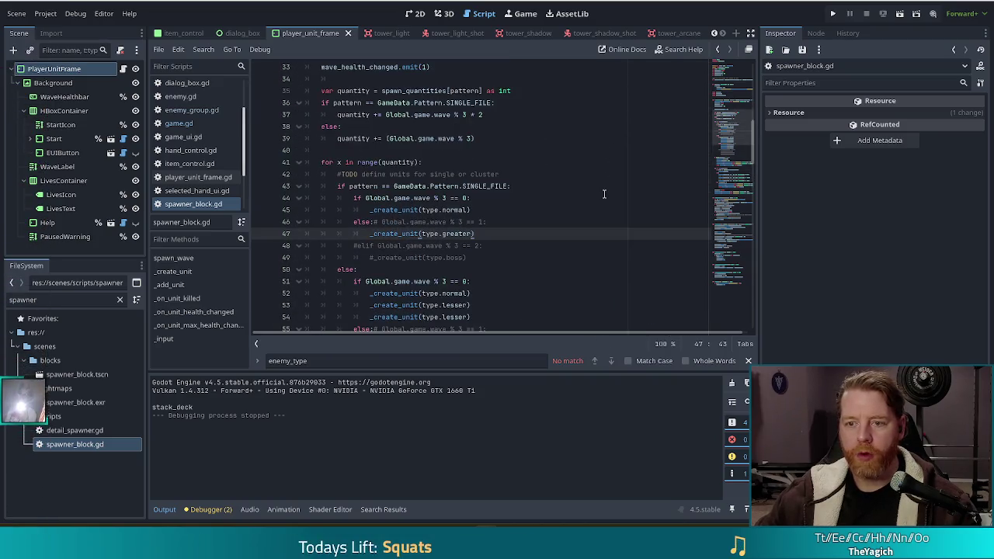
scroll(604, 194, up, 1)
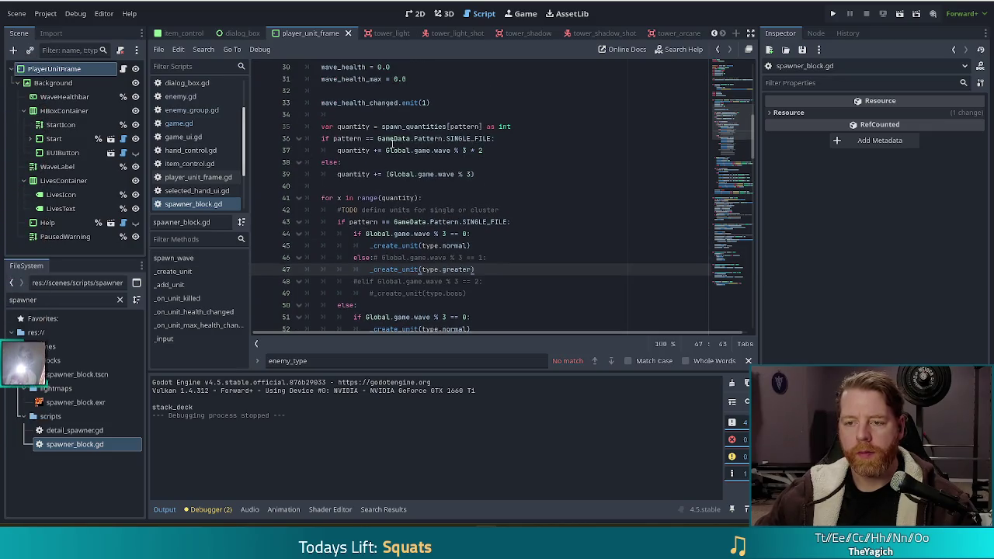
click(421, 139)
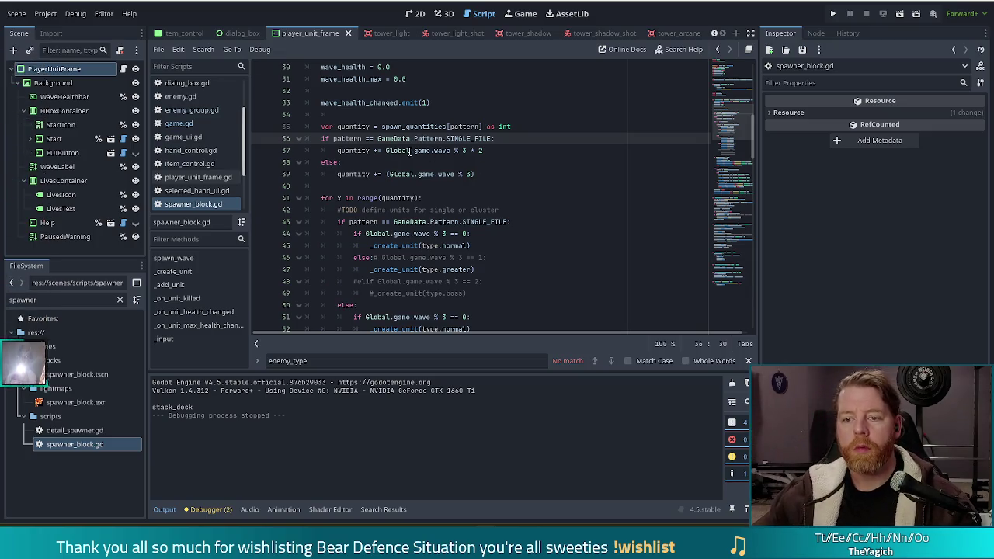
key(Down)
click(486, 152)
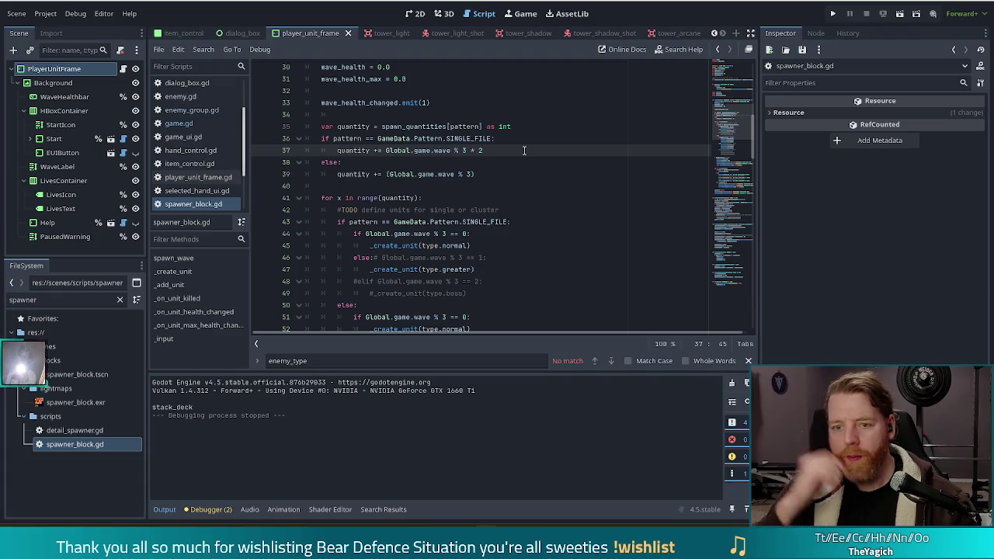
click(424, 185)
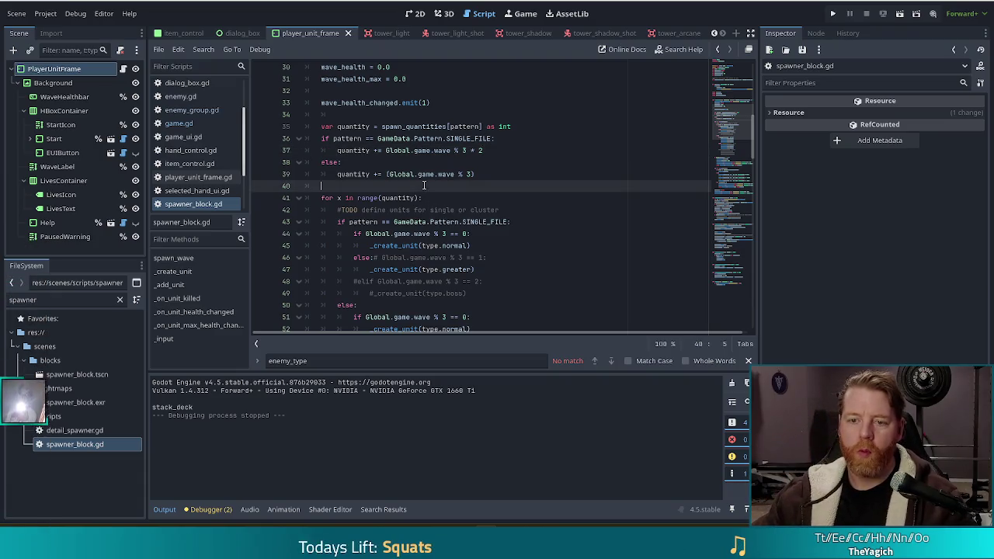
Step: Add print(quantity) below the wave quantity formulas and save spawner_block.gd
key(Return)
text(print)
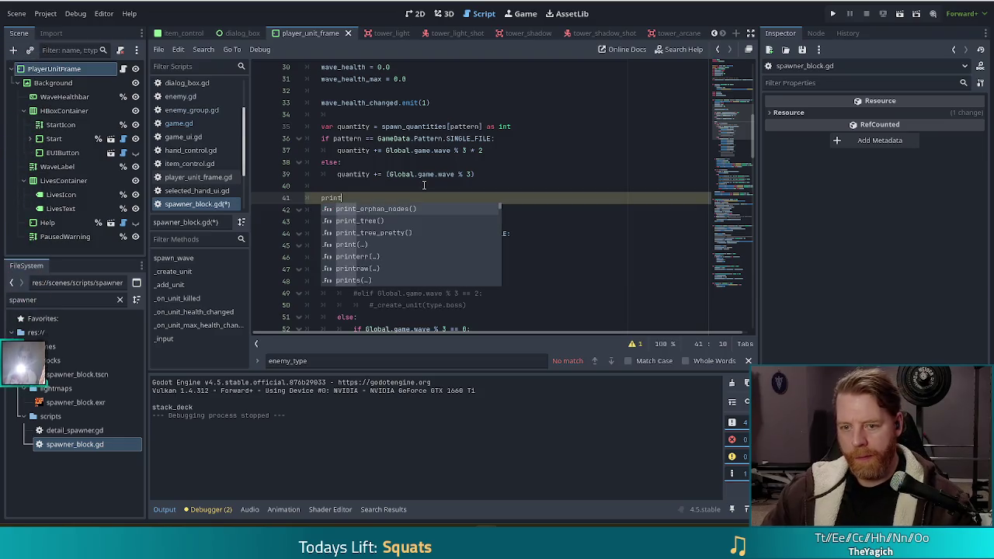
text((quantity)
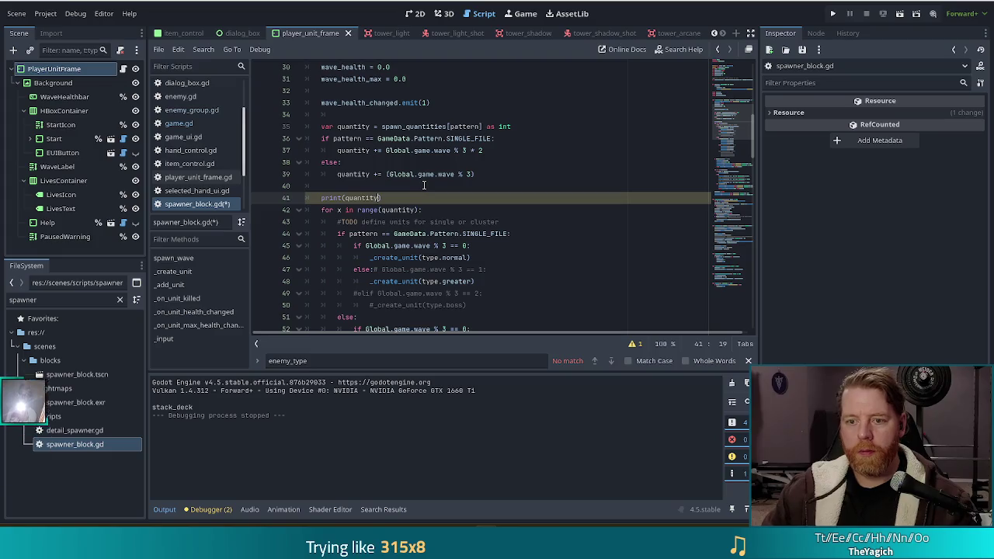
text())
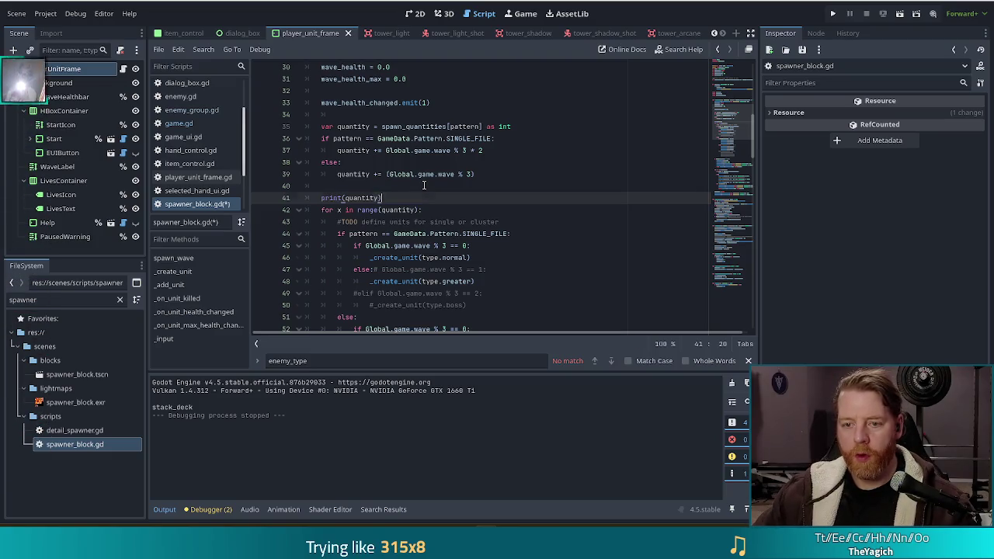
key(Return)
key(ctrl+s)
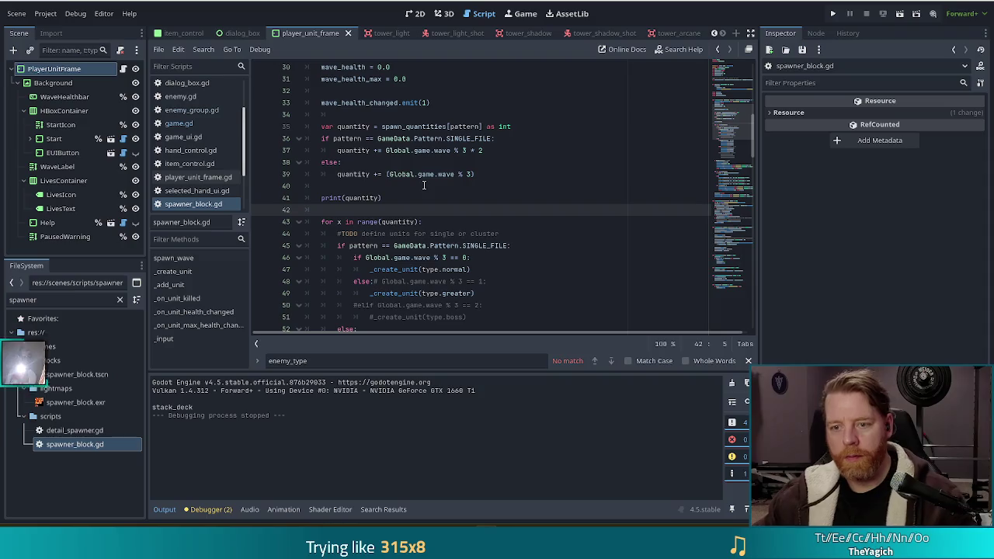
Step: Review the else-branch quantity formula, then run the project to test it
drag(478, 174, 496, 162)
click(492, 173)
click(484, 175)
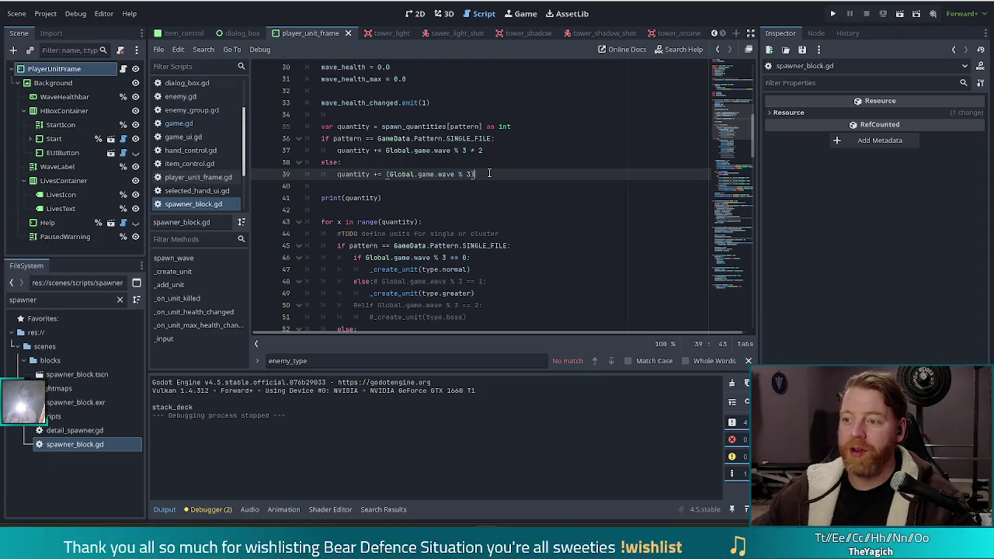
click(833, 14)
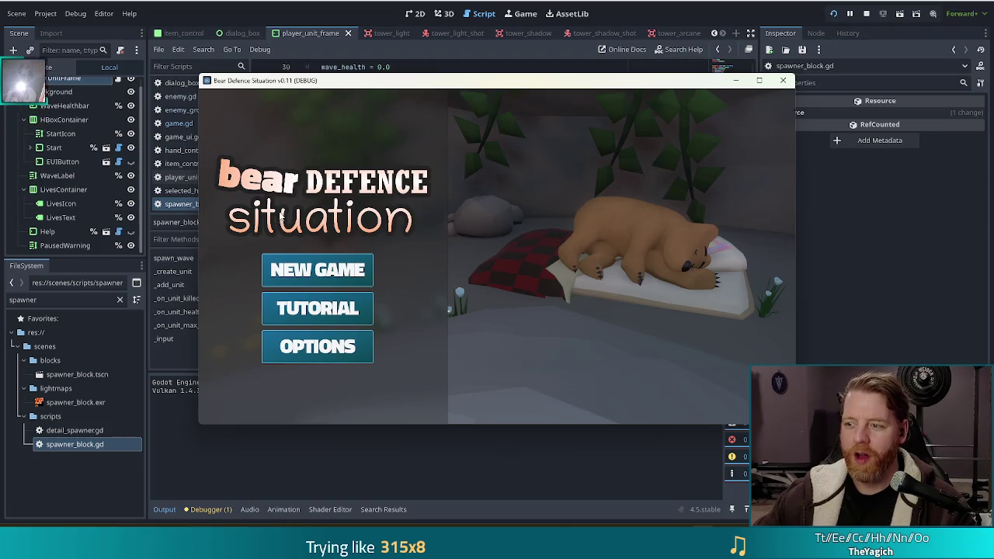
Step: Start a new game, shift the game window lower, and return to line 39 of the script
click(308, 275)
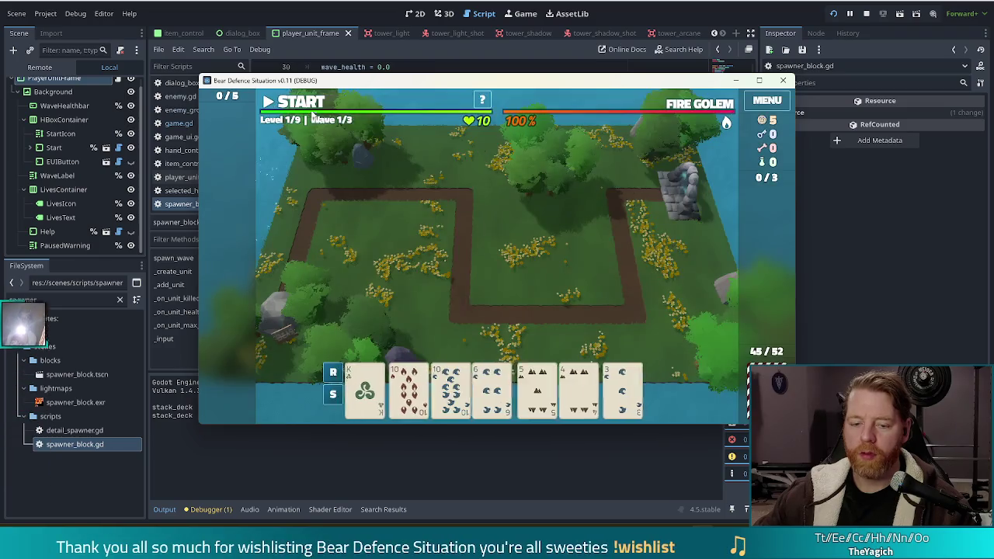
mouse_move(419, 80)
mouse_down()
mouse_move(422, 90)
mouse_move(426, 11)
mouse_move(400, 20)
mouse_move(429, 218)
mouse_move(380, 79)
mouse_up()
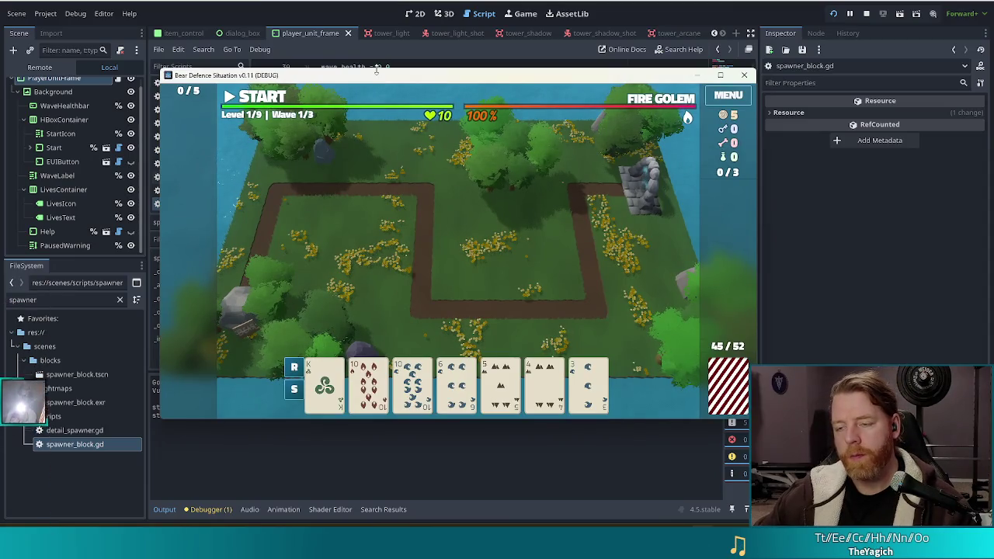
click(452, 167)
click(476, 218)
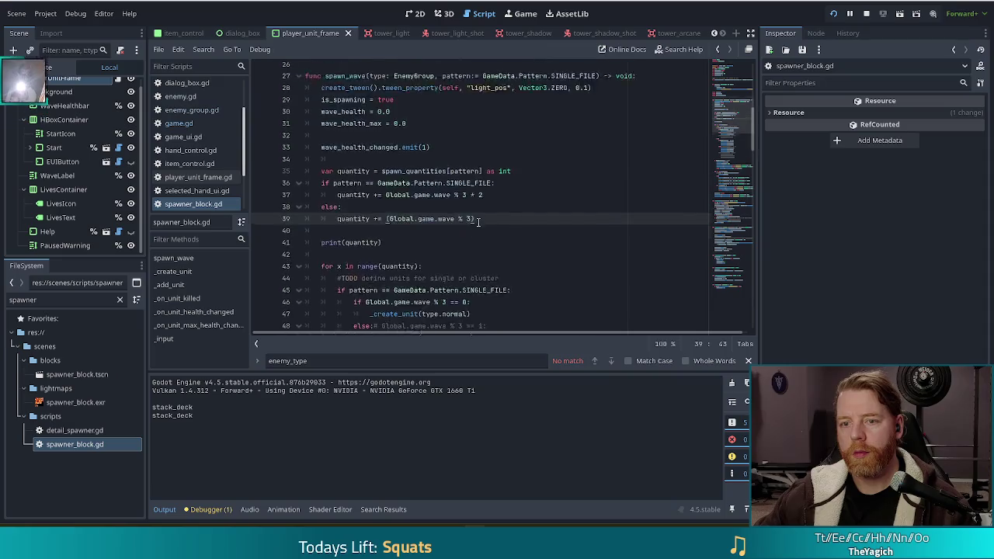
Step: Scroll around the spawn_wave code, then open the in-game command console
scroll(481, 224, up, 5)
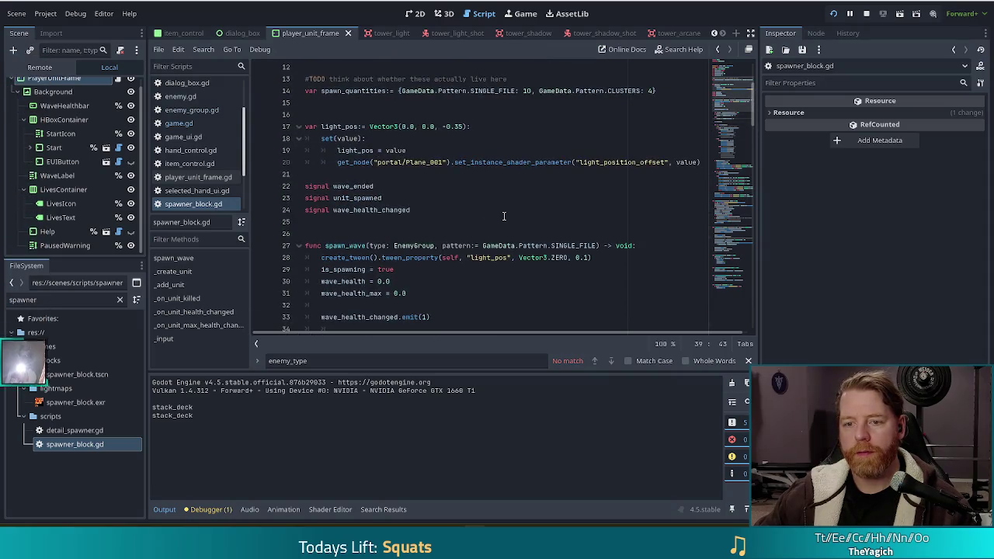
scroll(661, 141, down, 5)
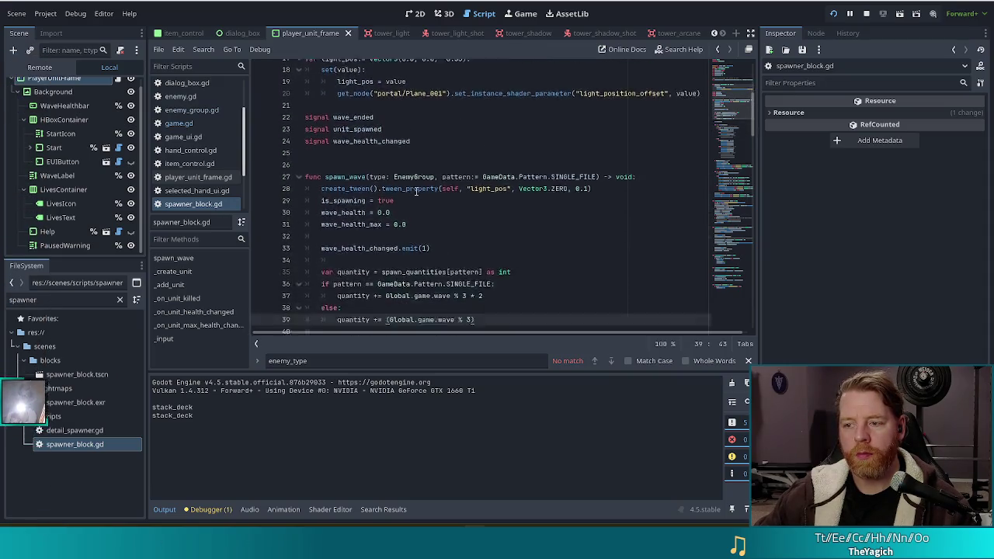
scroll(488, 203, up, 2)
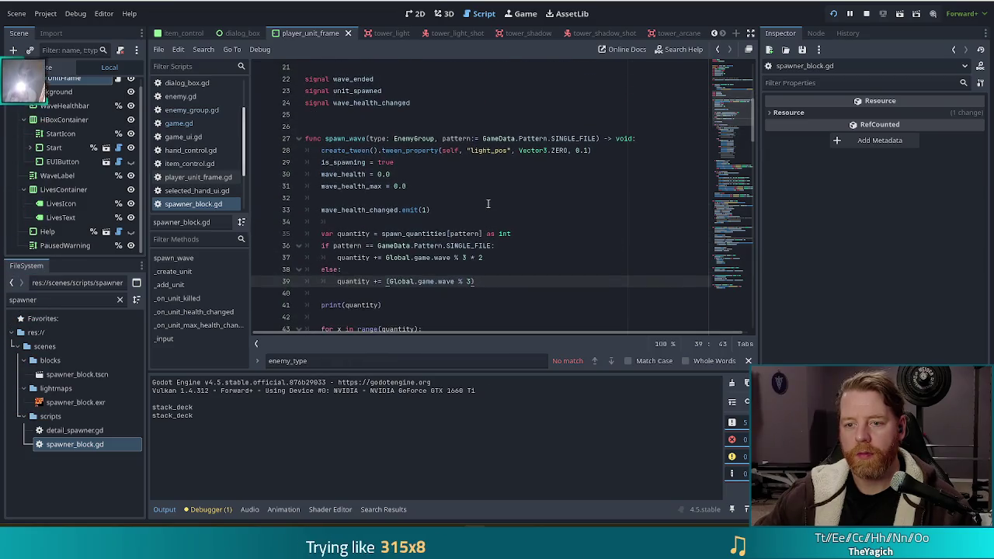
scroll(488, 203, down, 1)
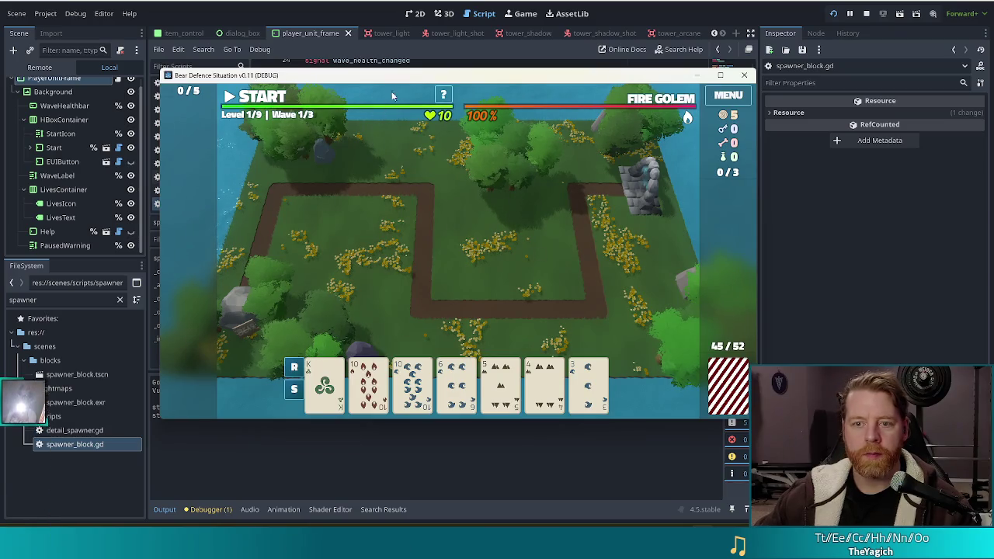
key(grave)
Step: Add the girlboss and titanseeker wishes through the console's add_wish command
text(add_wish b)
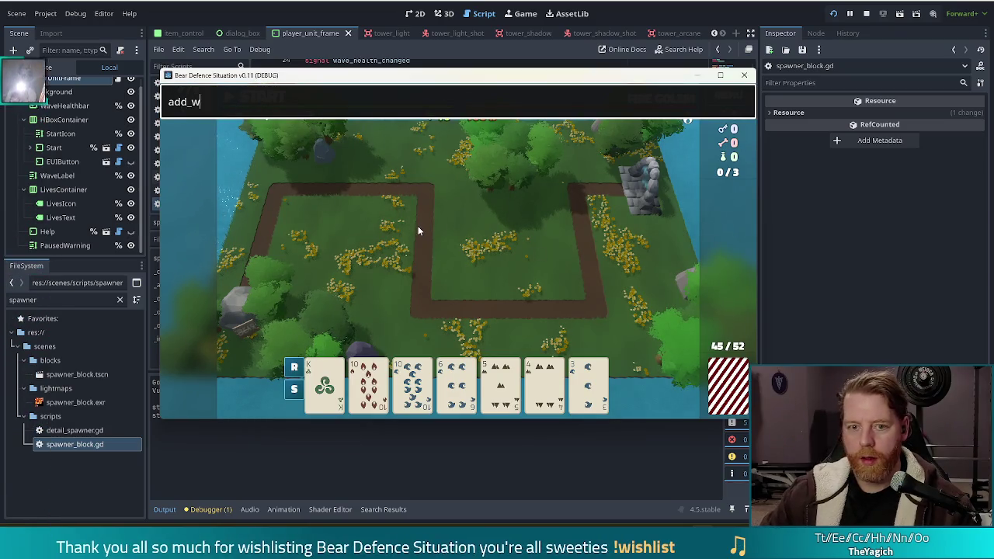
key(BackSpace)
text(girlboss)
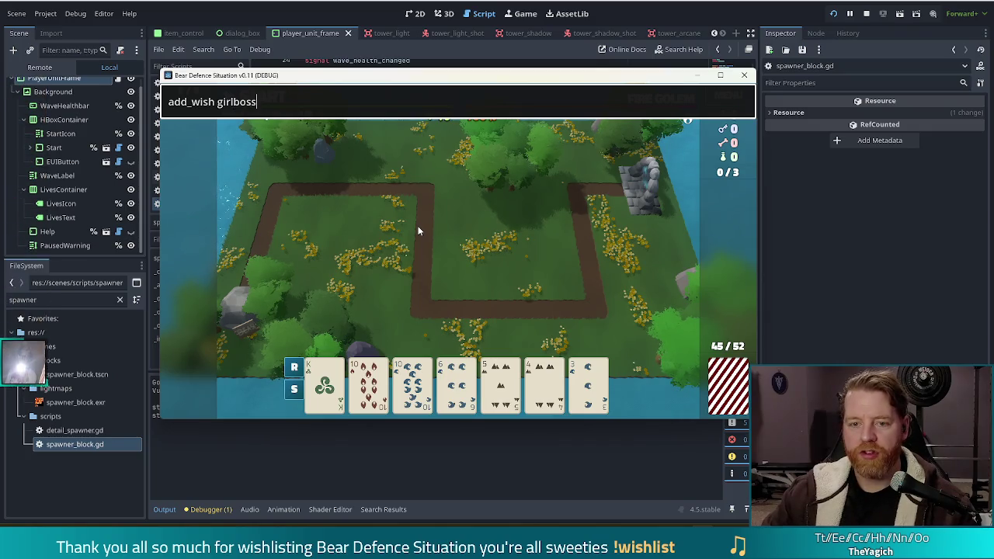
key(Return)
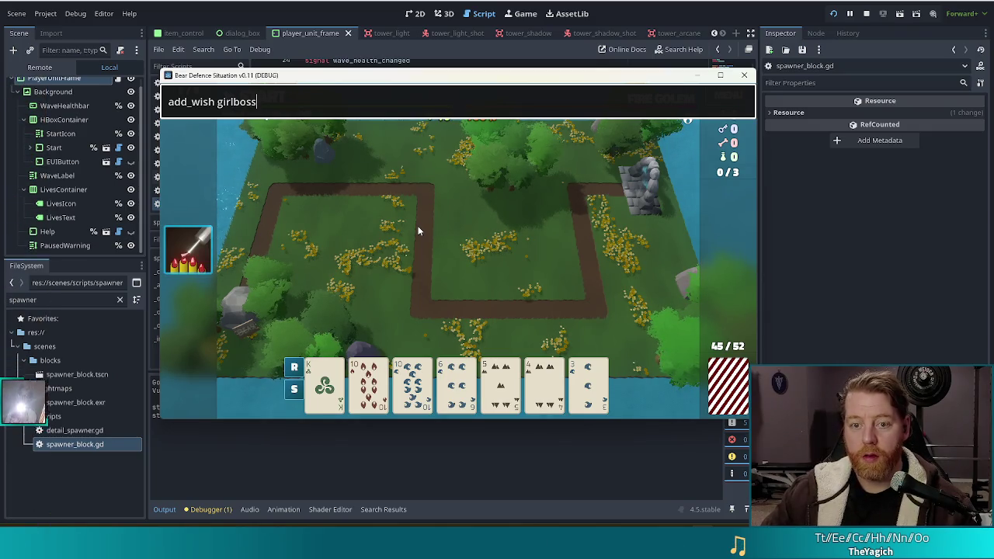
text(titan)
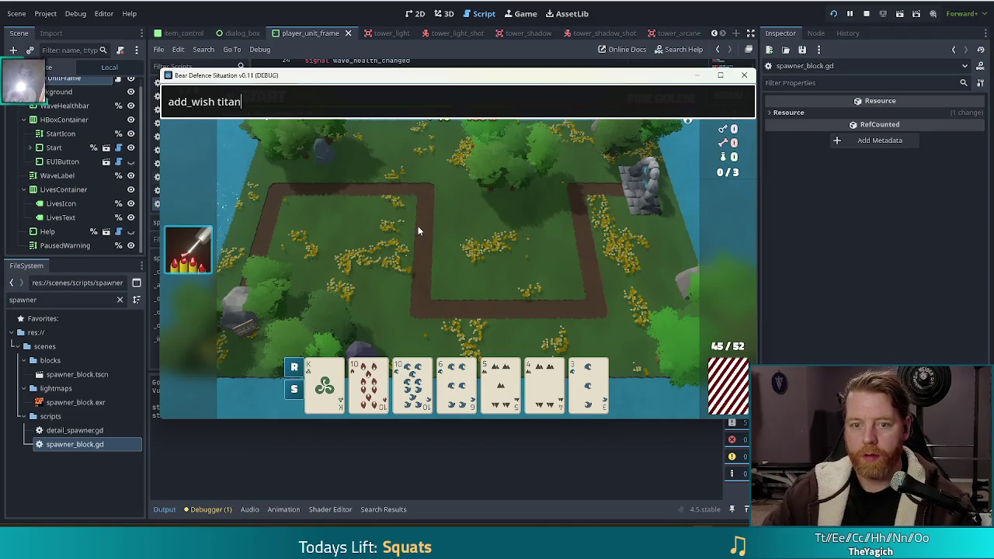
key(BackSpace)
key(BackSpace)
key(BackSpace)
text(eker)
key(Return)
key(Escape)
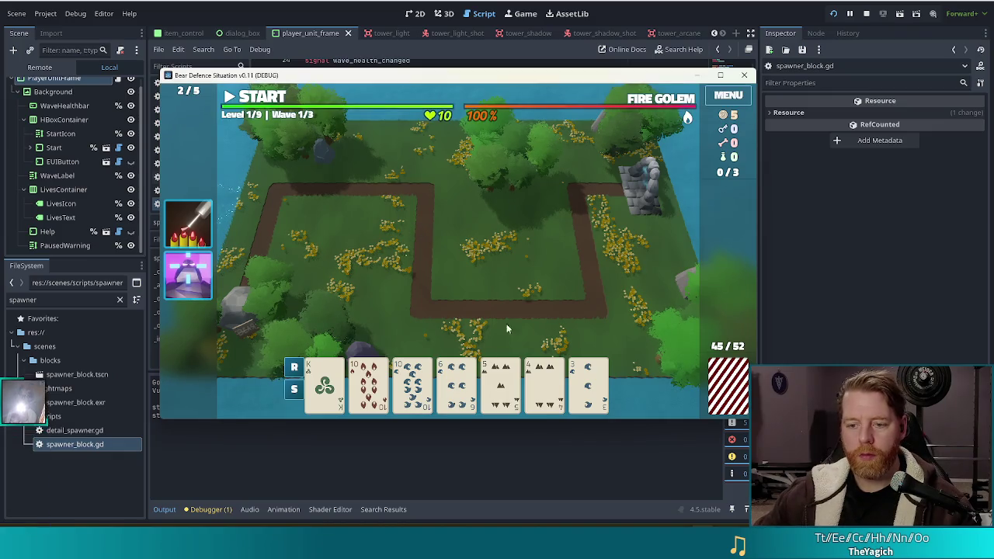
Step: Play a 10 of Fire and 10 of Water pair as a Ballista beside the centre-right path
drag(360, 395, 418, 394)
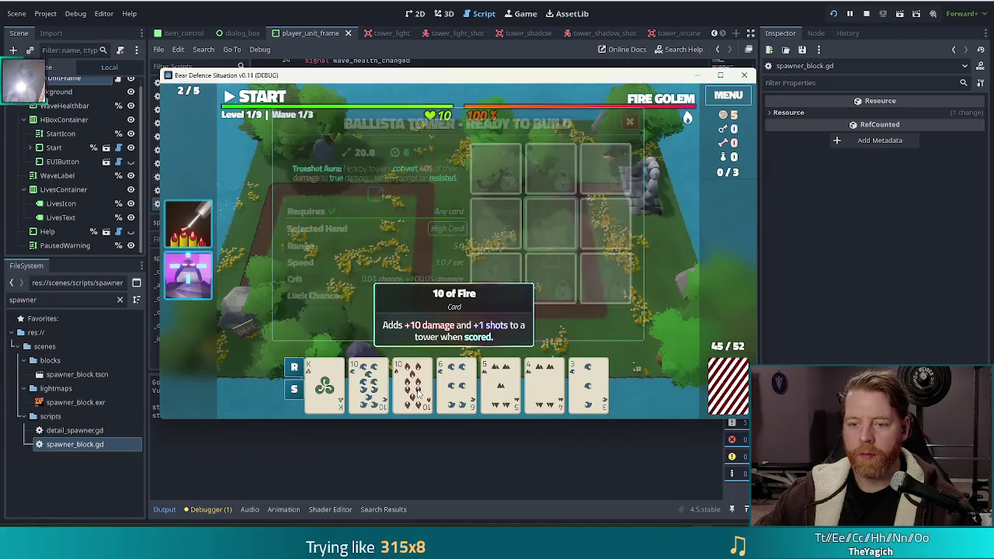
click(368, 388)
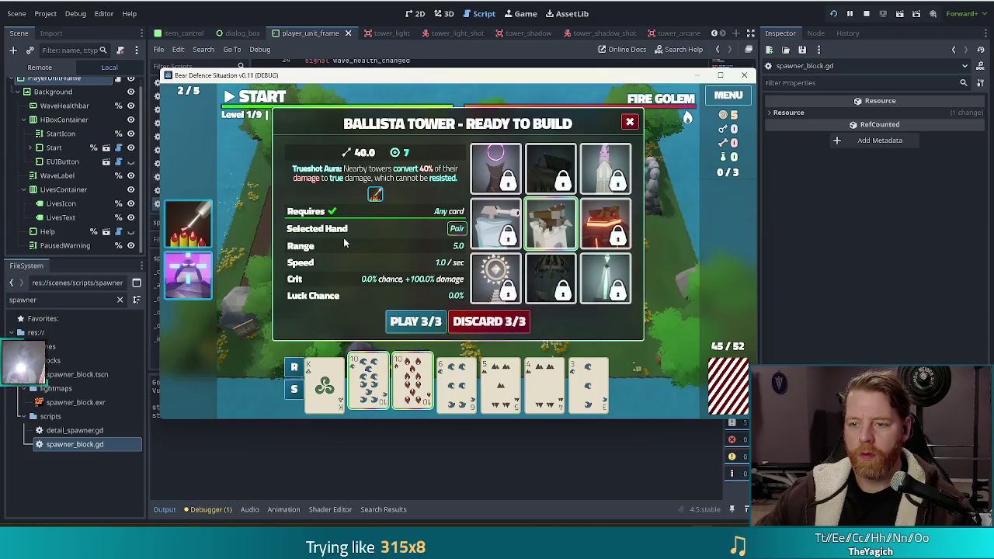
click(388, 321)
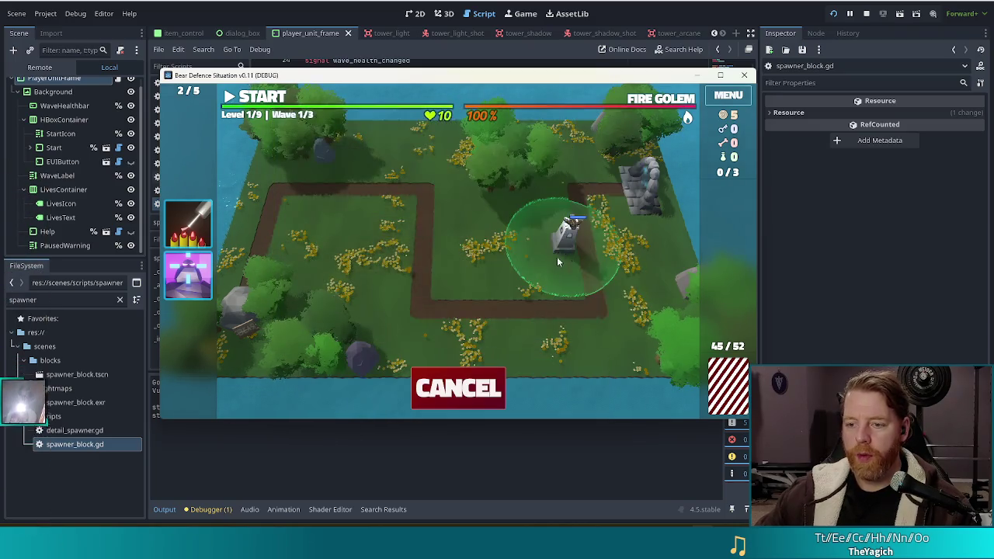
click(544, 262)
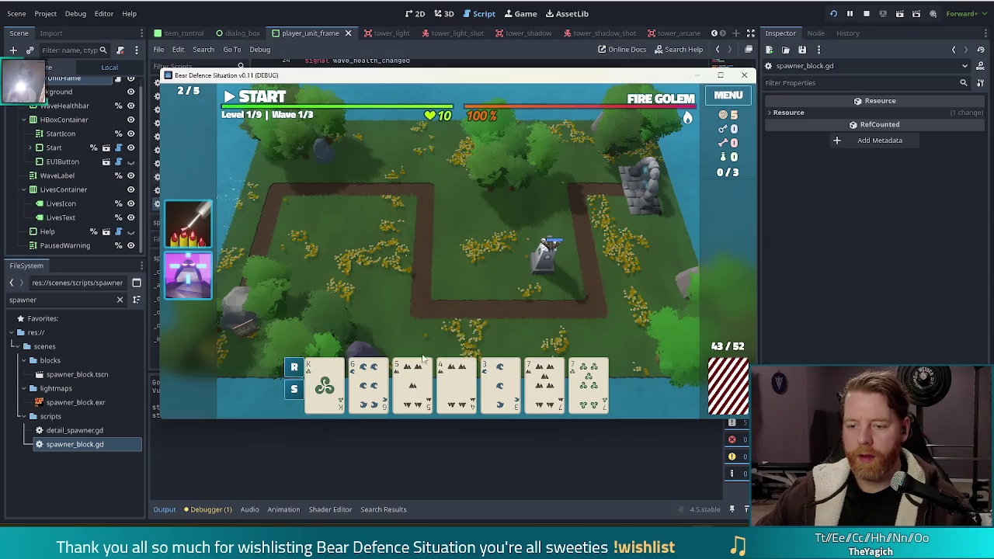
Step: Play a straight to build a second tower by the top-right rocks and start the first wave
click(553, 384)
click(294, 388)
click(412, 380)
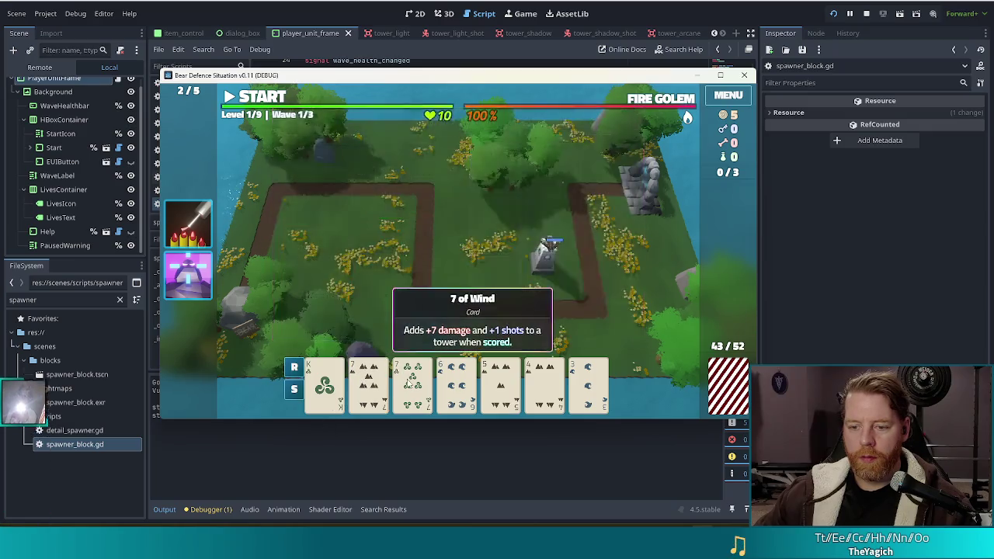
click(491, 388)
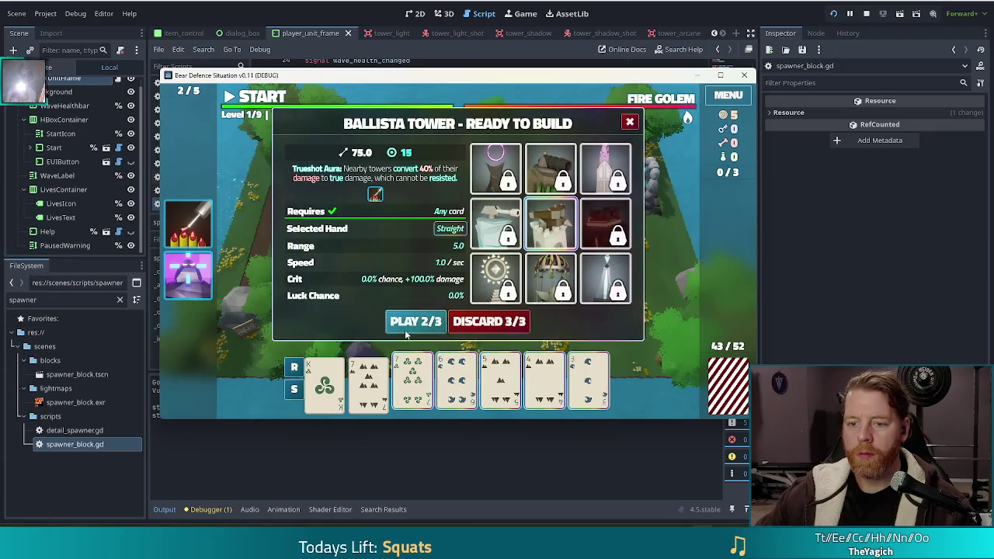
click(411, 320)
click(612, 185)
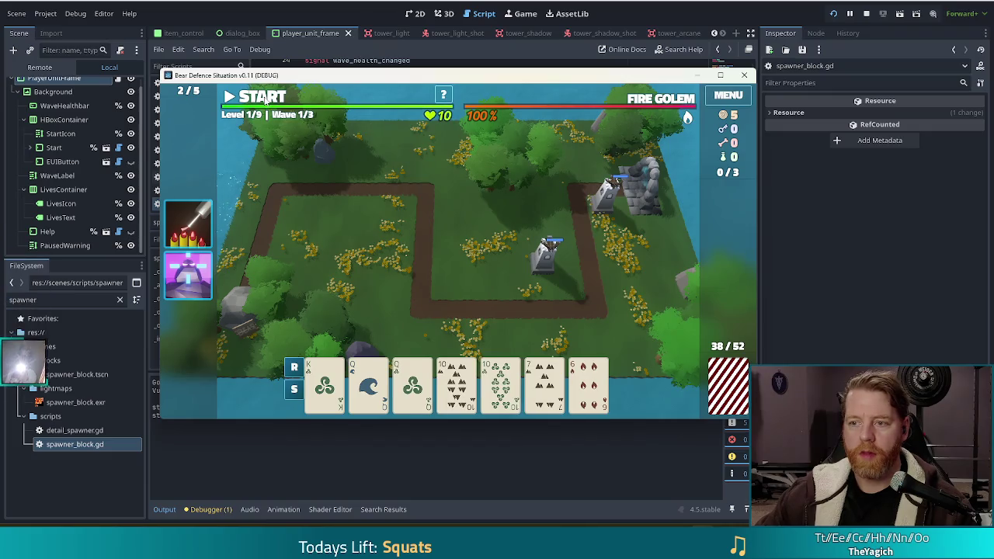
click(266, 103)
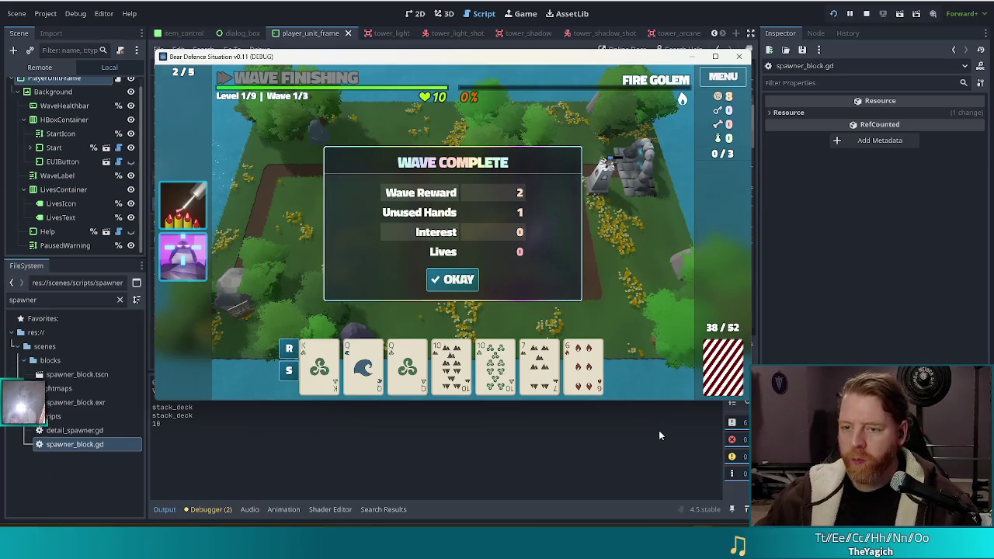
Step: Dismiss the Wave Complete summaries after waves 1 and 2 and start wave 3
click(455, 279)
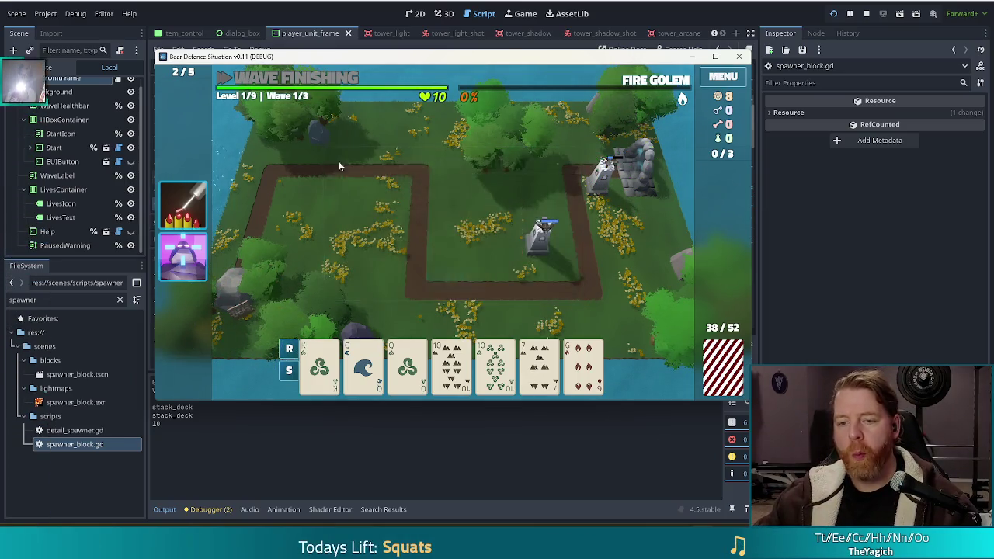
click(251, 80)
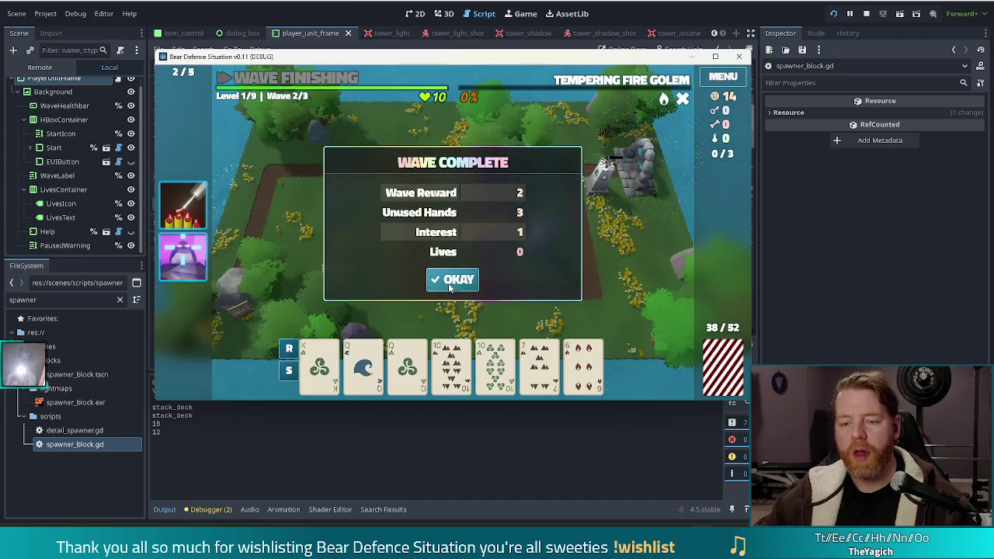
click(448, 284)
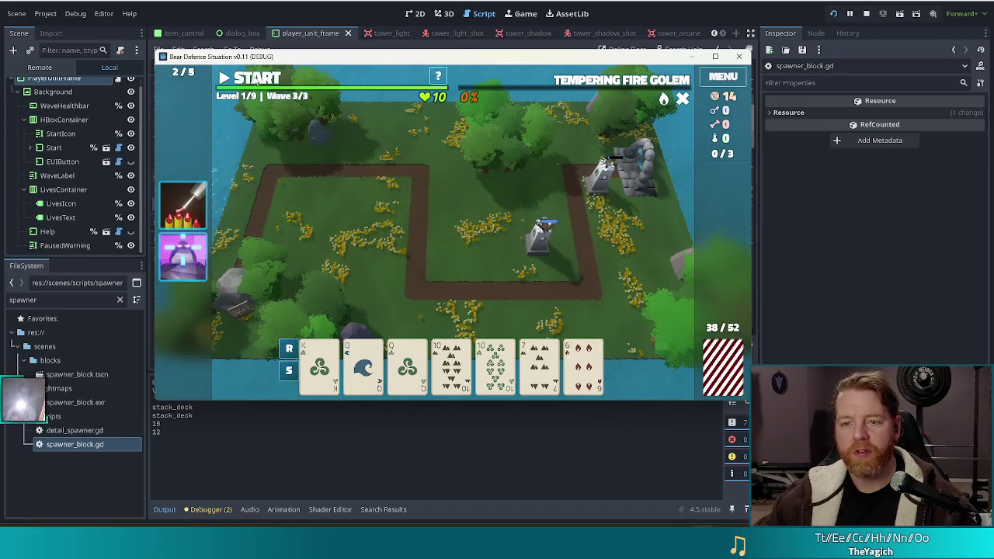
click(257, 81)
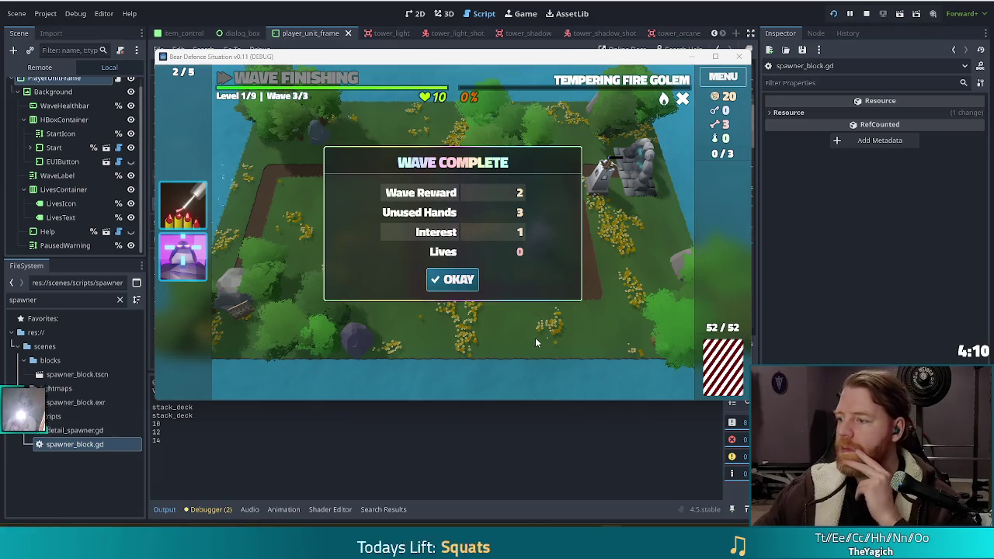
Step: Close the Wave Complete summary and upgrade the Ballista tower to level 2 with extra Shots
click(454, 282)
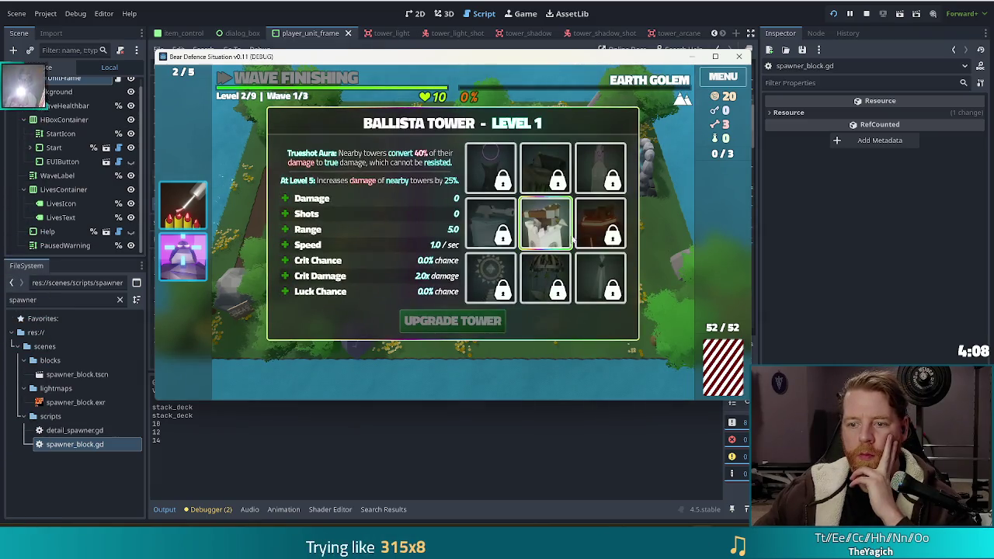
click(358, 214)
click(490, 325)
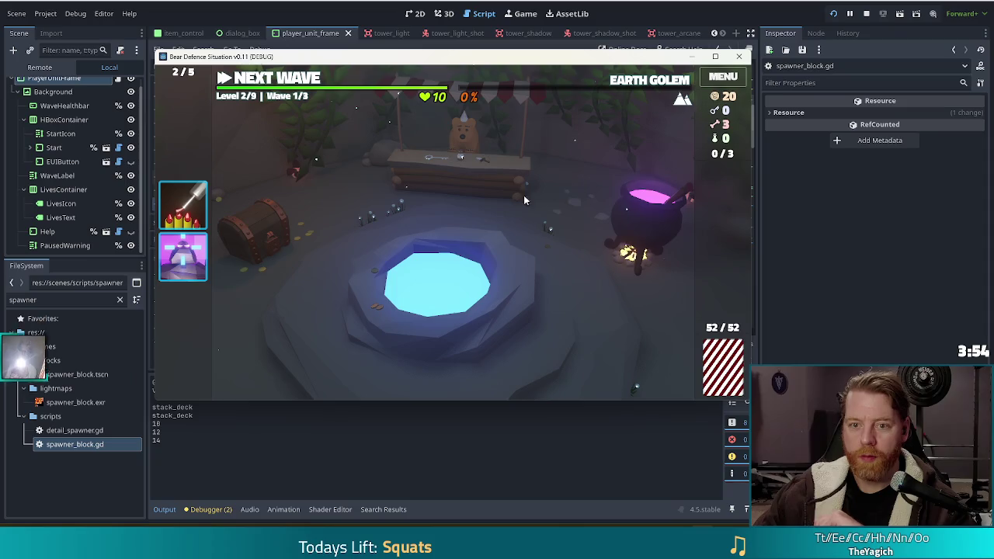
Step: Discard two cards, then play three 9s as a tower by the top-right rocks
mouse_move(650, 83)
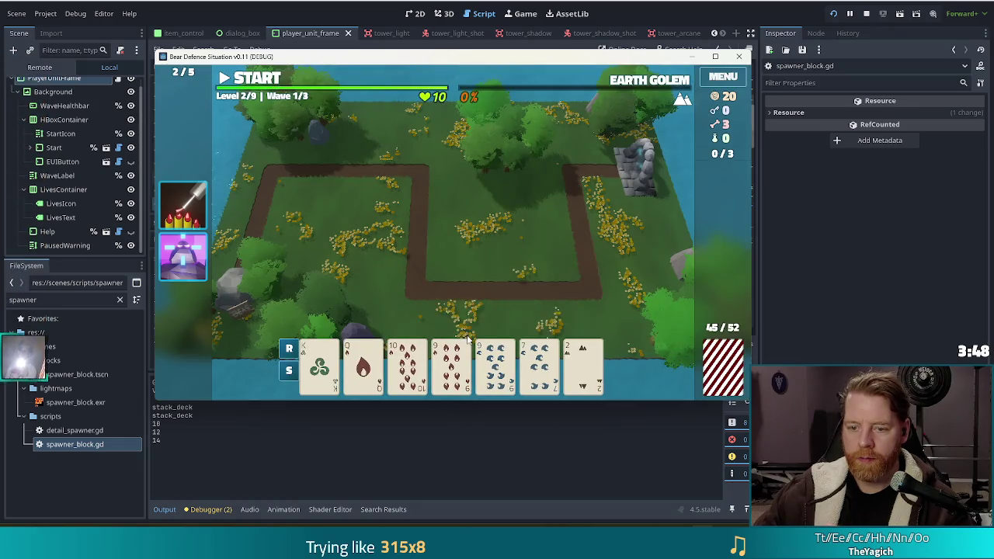
mouse_move(453, 365)
click(540, 365)
click(583, 365)
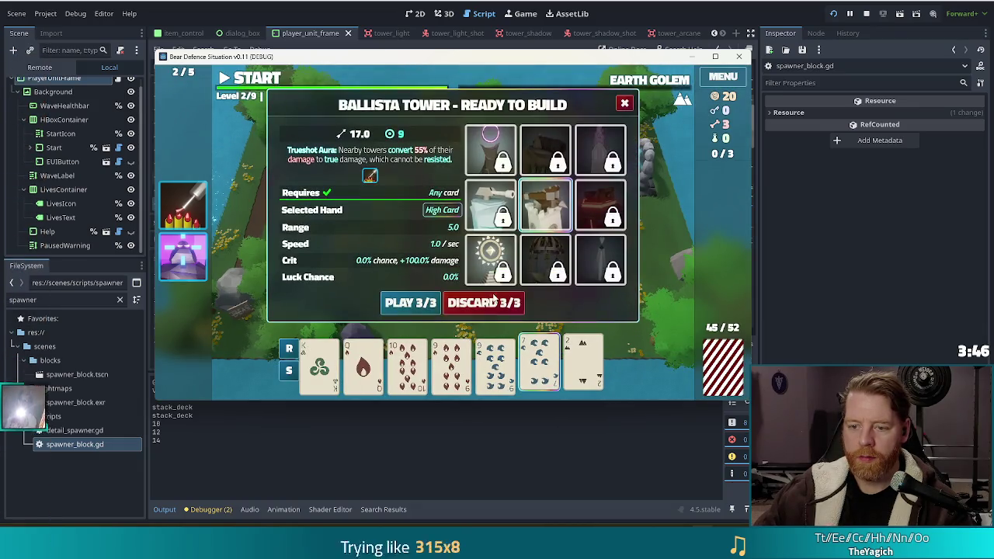
click(479, 305)
click(453, 365)
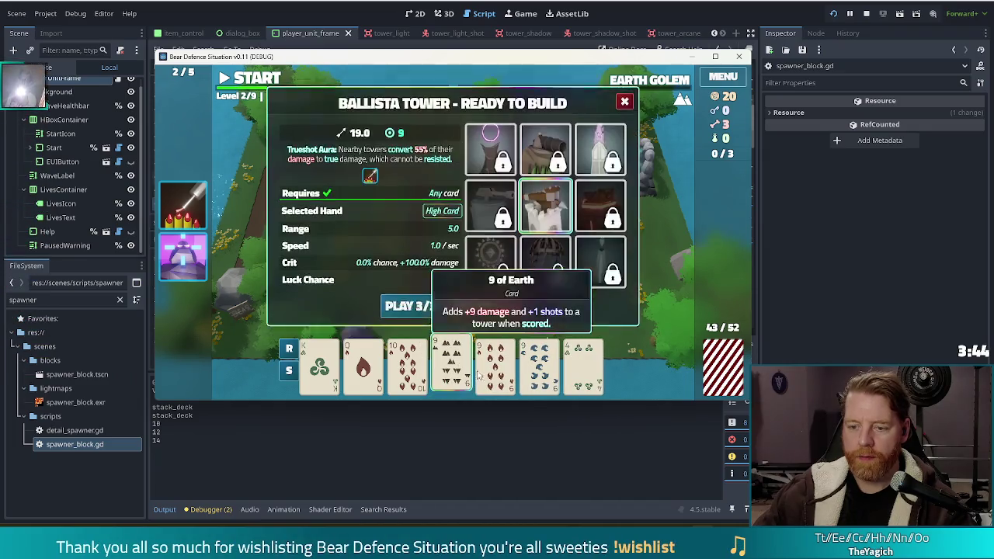
click(496, 365)
click(539, 365)
click(410, 305)
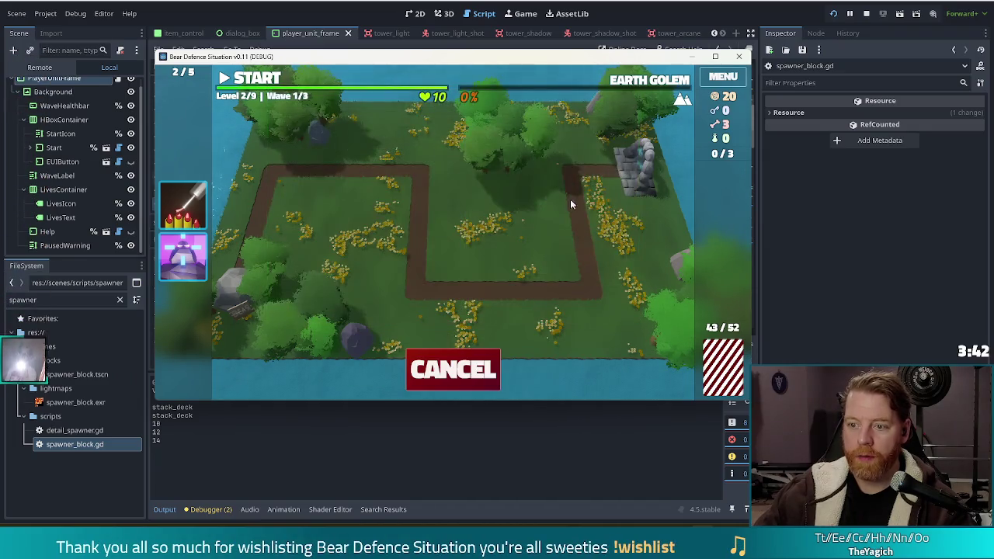
click(592, 188)
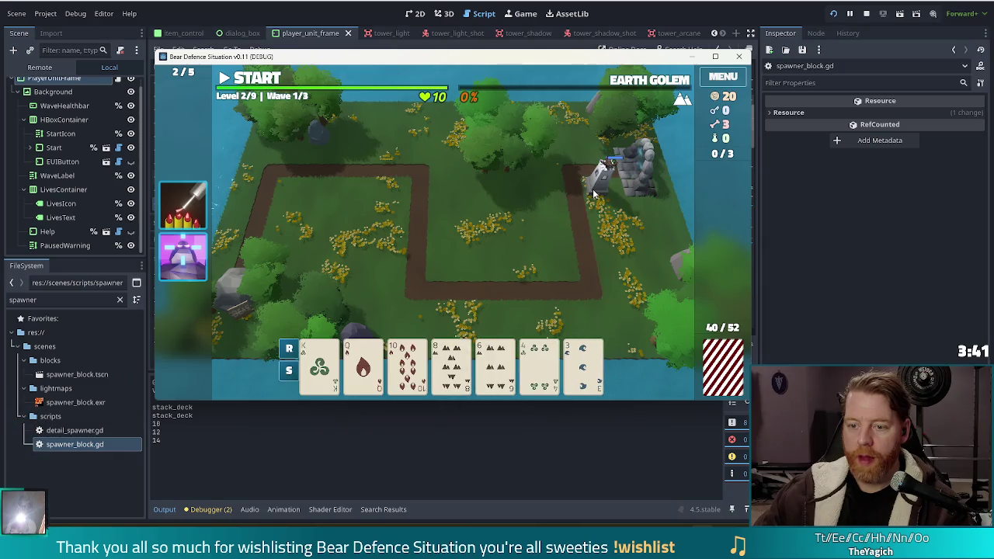
Step: Discard the 6, 8, 4 and 3, build a tower beside the centre-right path, and start the wave
click(495, 365)
click(451, 365)
click(540, 365)
click(583, 365)
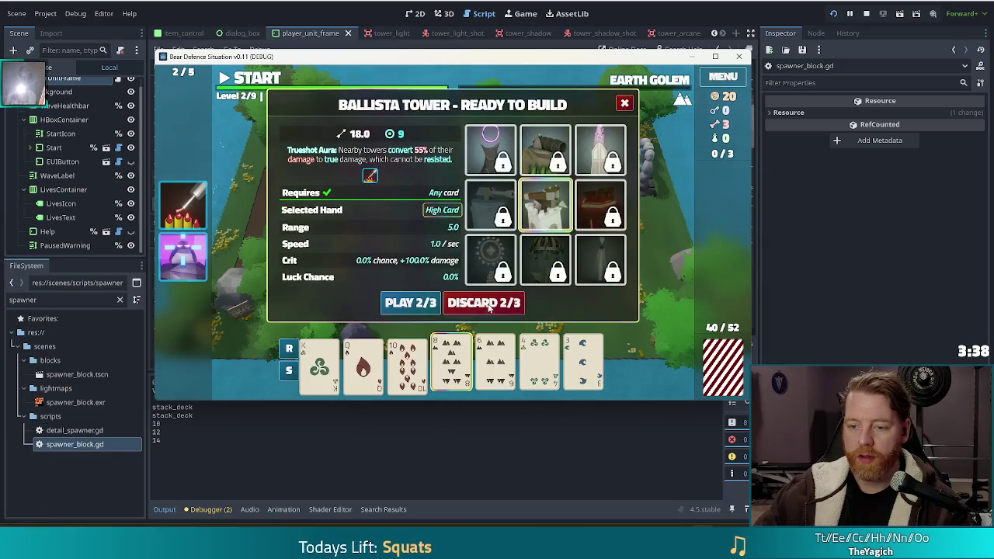
click(483, 302)
click(407, 365)
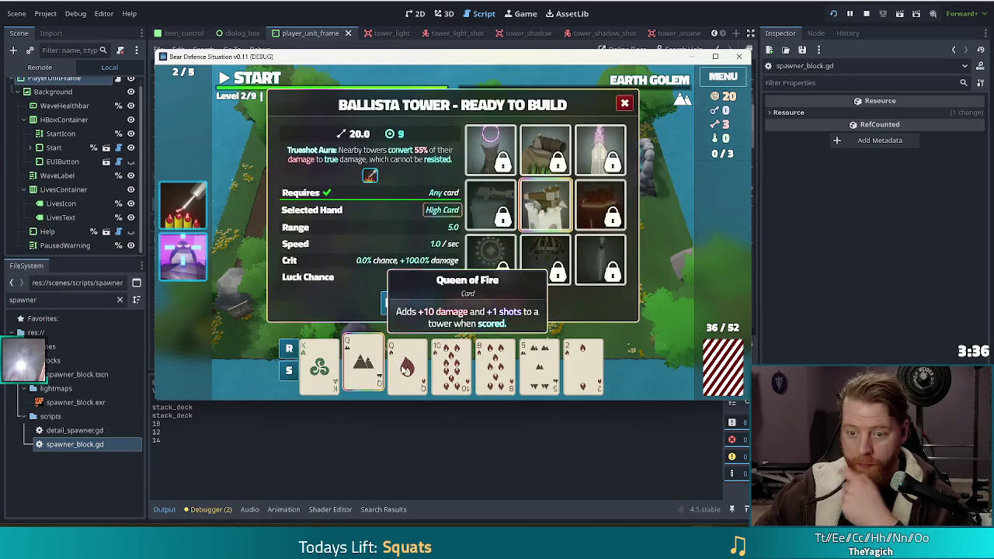
click(498, 262)
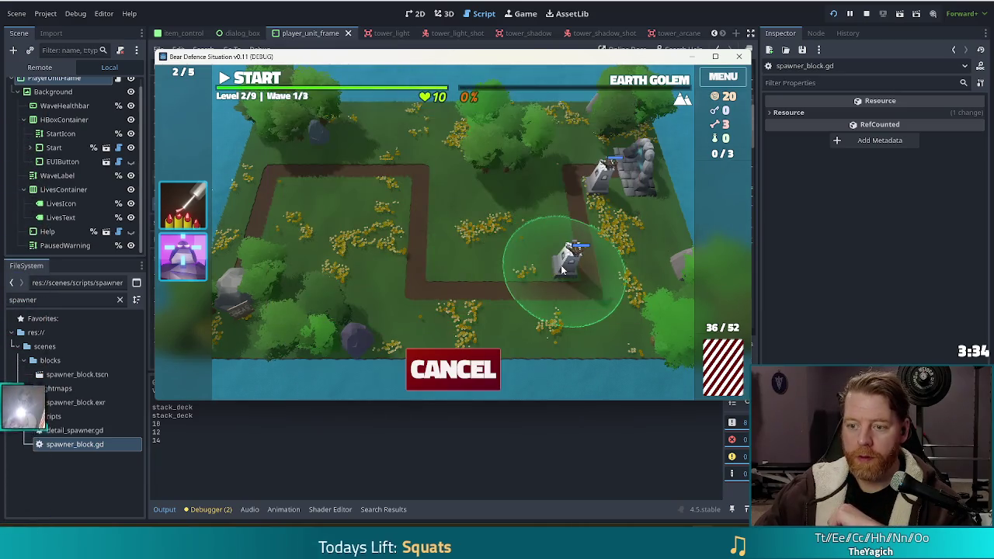
click(565, 216)
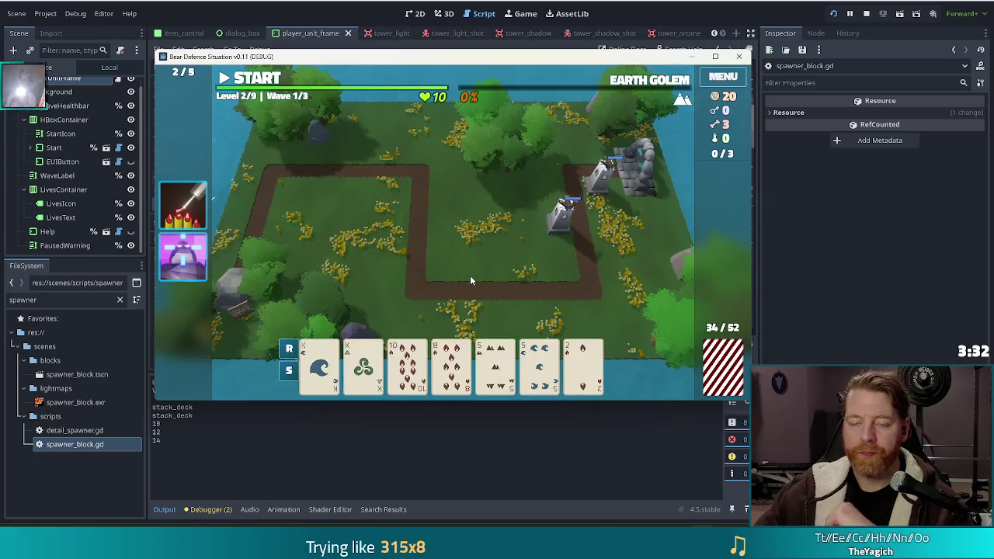
click(290, 88)
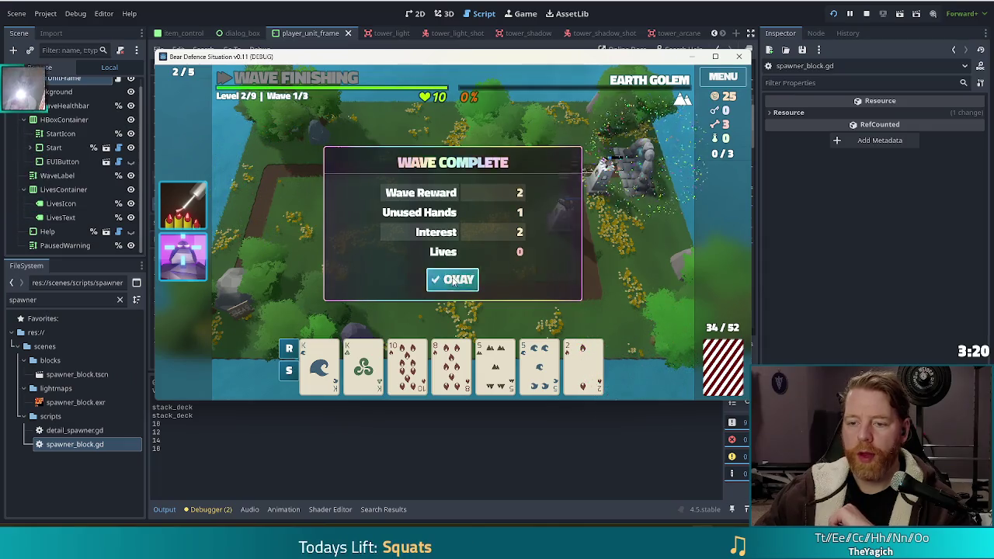
Step: Start wave 2, pause, build and place a Ballista tower, then resume
click(278, 78)
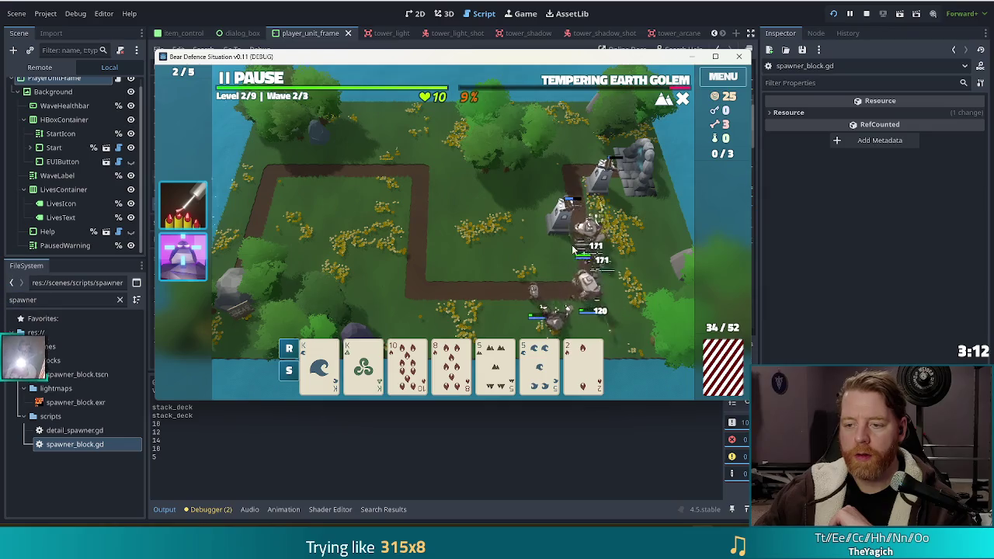
key(p)
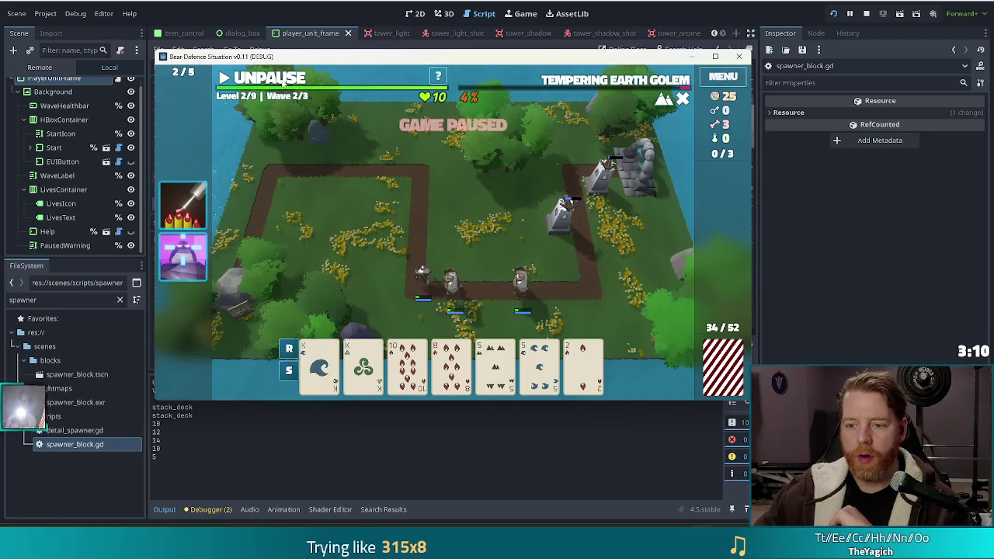
click(382, 281)
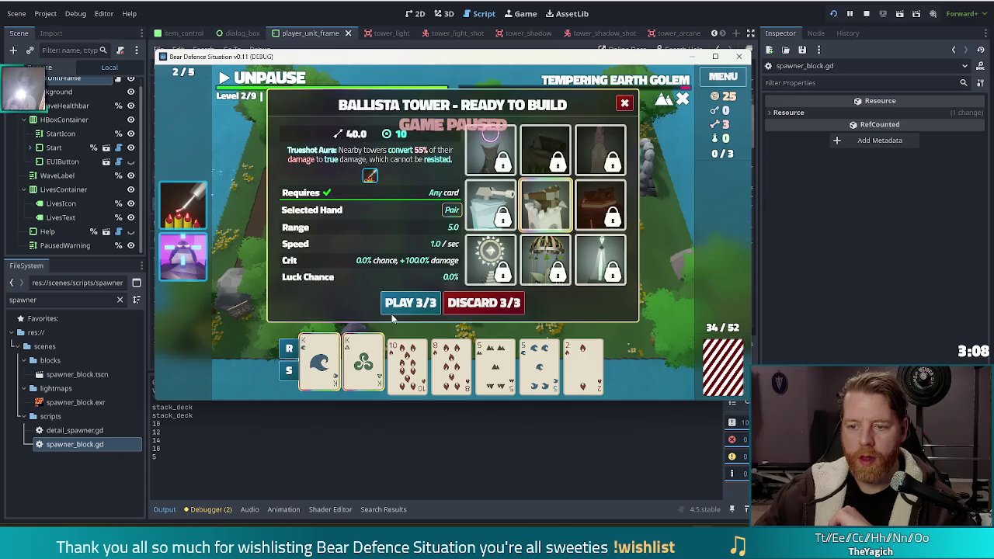
click(410, 302)
click(406, 208)
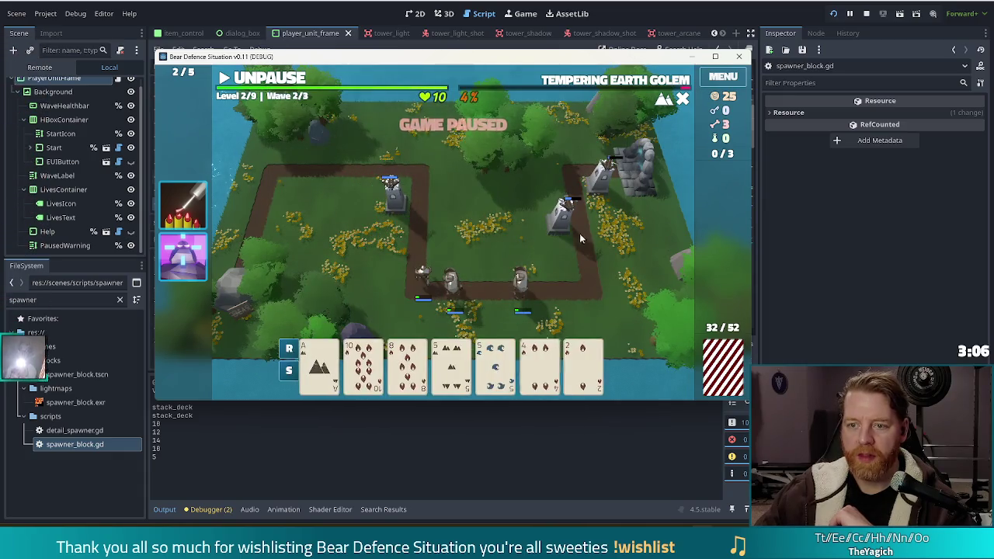
click(266, 85)
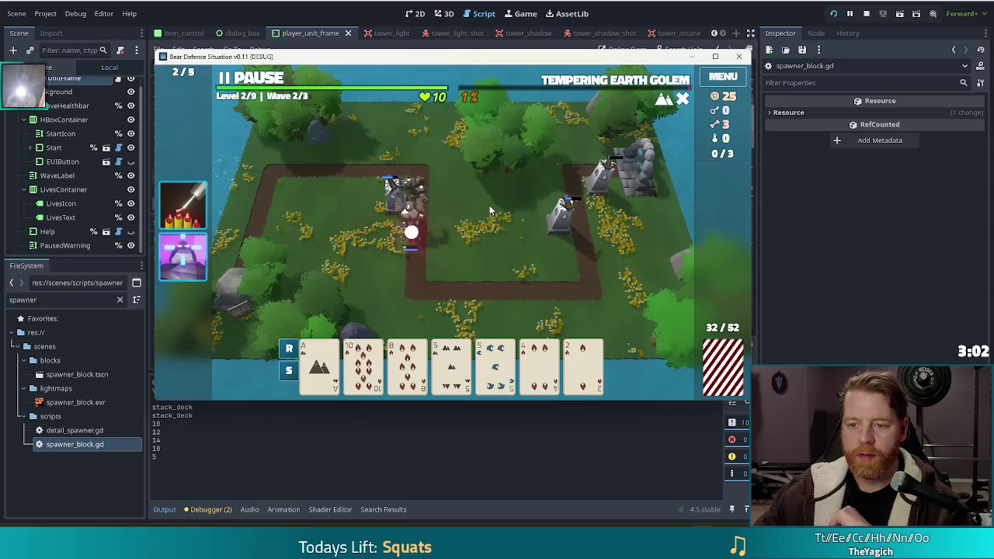
Step: Start wave 3, pause, and play the 5 Mountains and 5 Waves pair as a Ballista at the left path corner
click(452, 279)
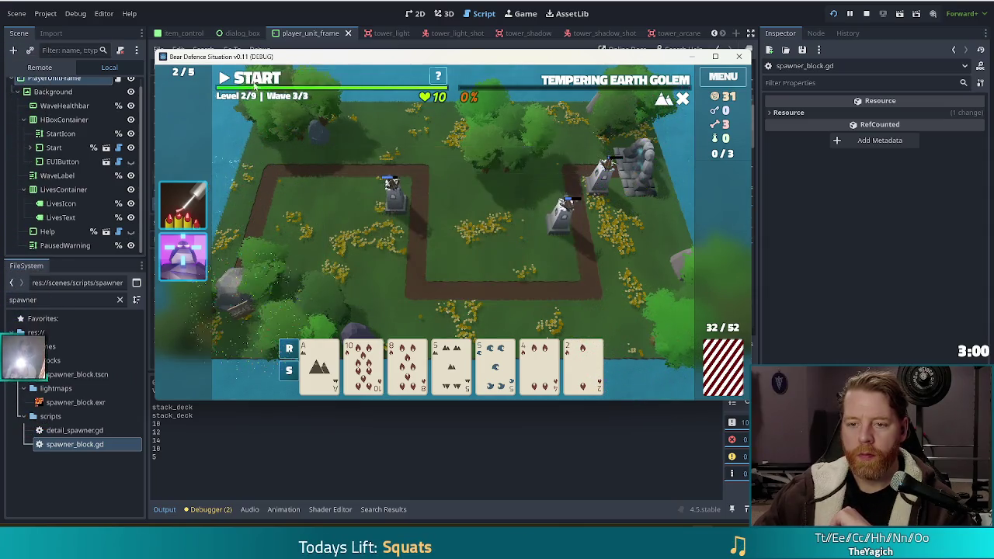
click(255, 81)
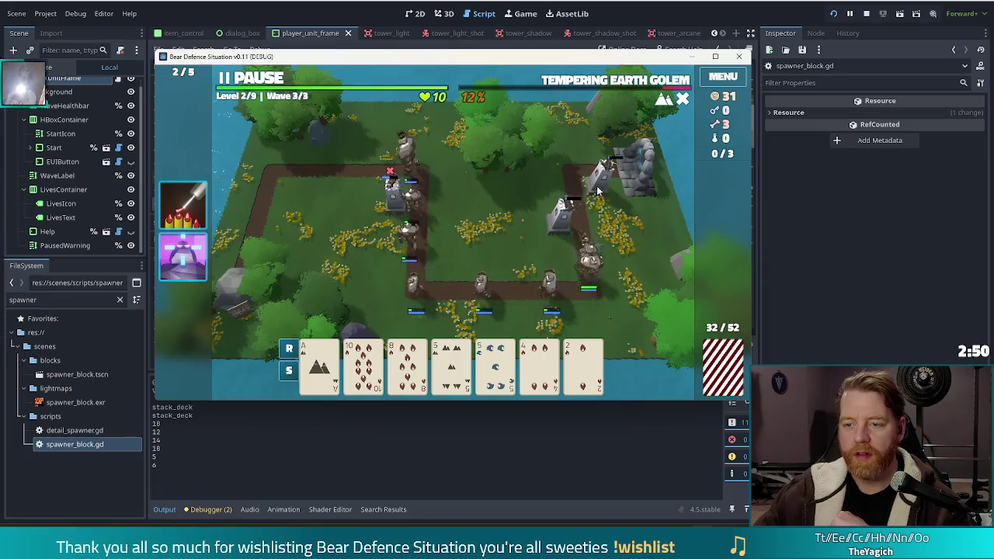
key(space)
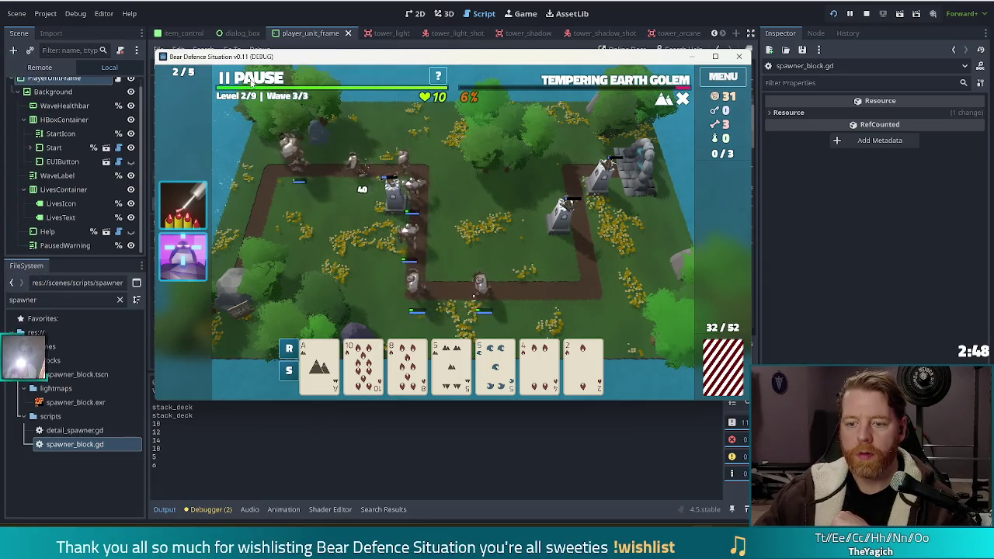
click(451, 365)
click(495, 365)
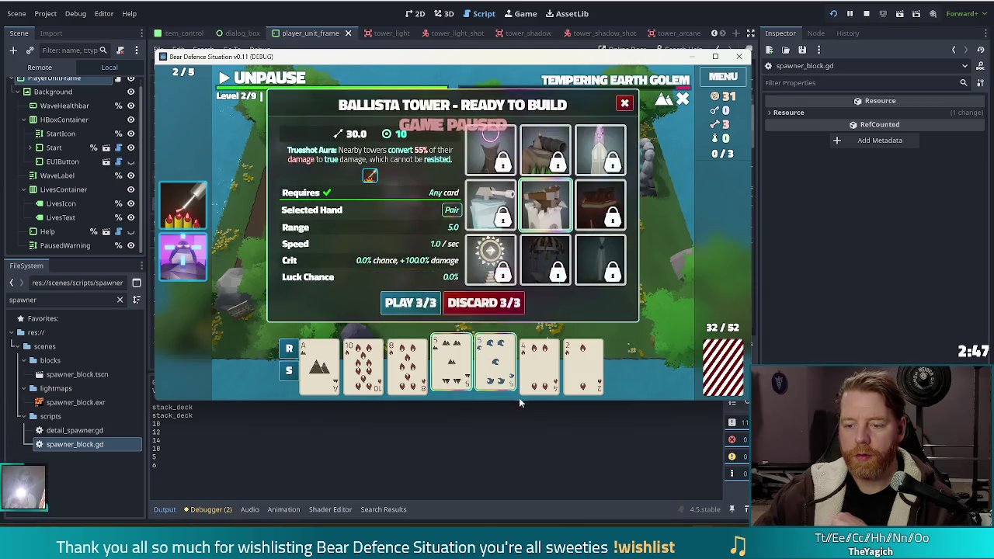
click(411, 303)
click(394, 194)
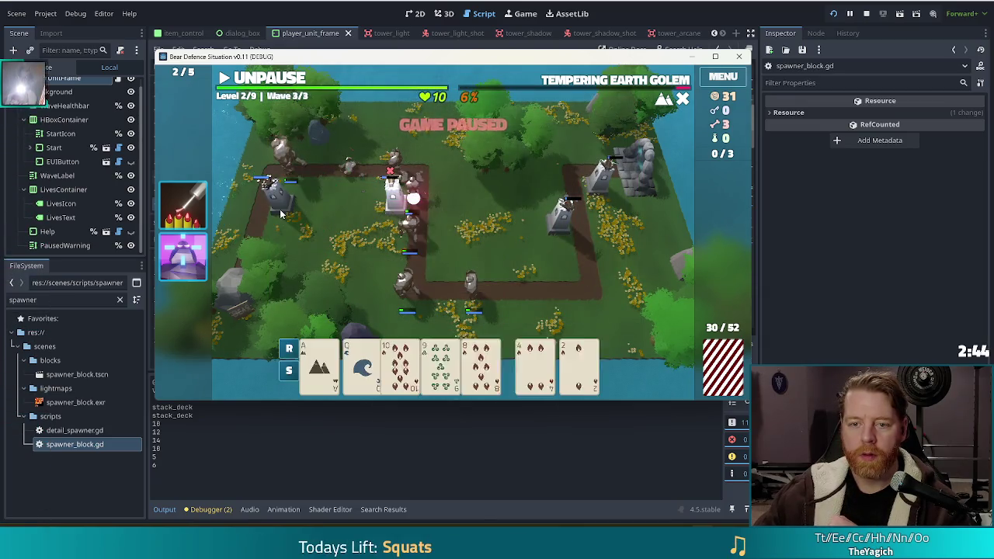
click(277, 84)
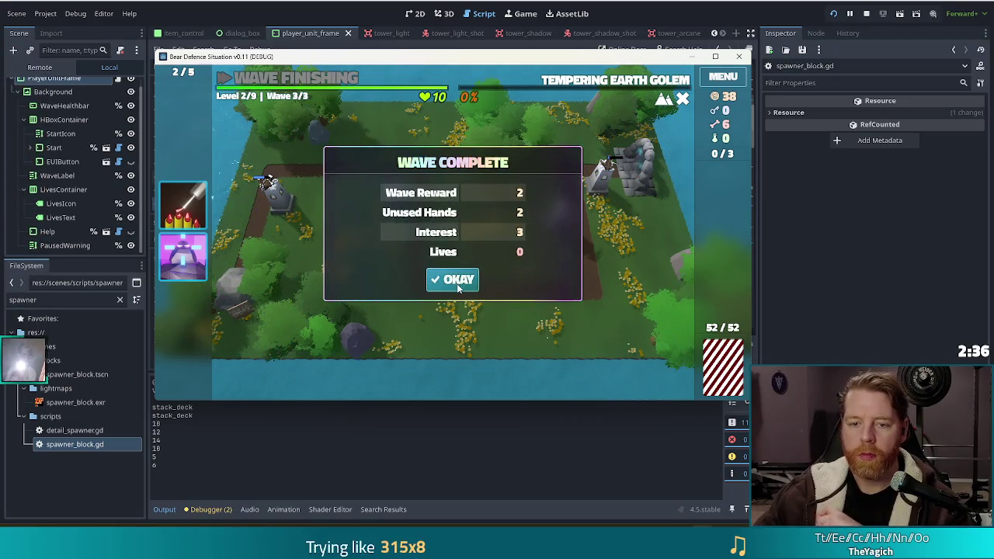
Step: Accept the wave rewards, upgrade the Ballista tower, and stop the debug run
click(457, 281)
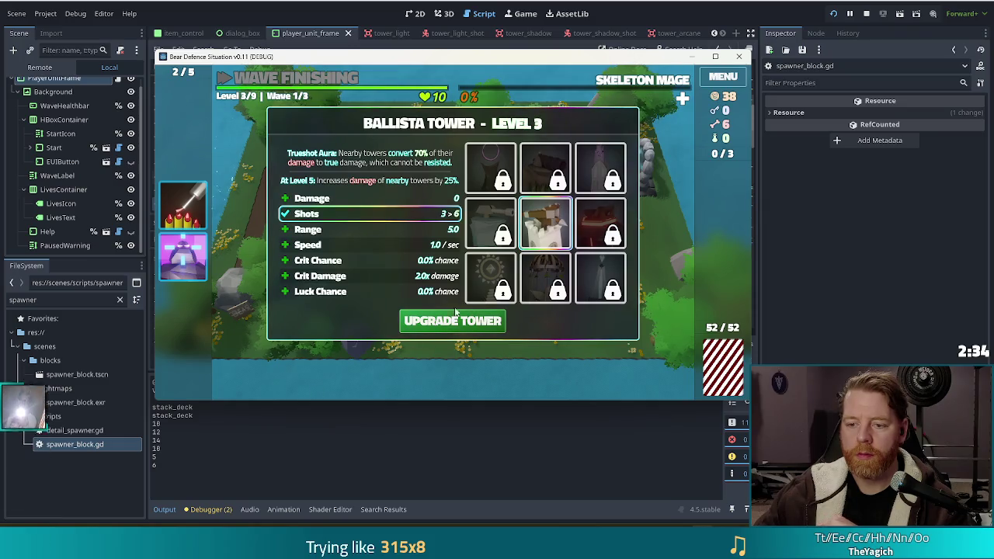
click(440, 327)
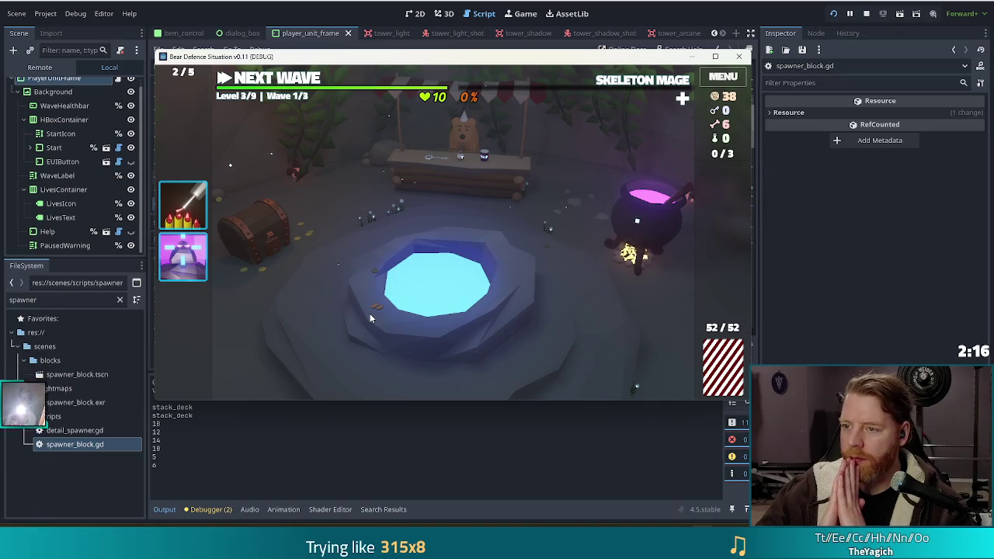
click(867, 14)
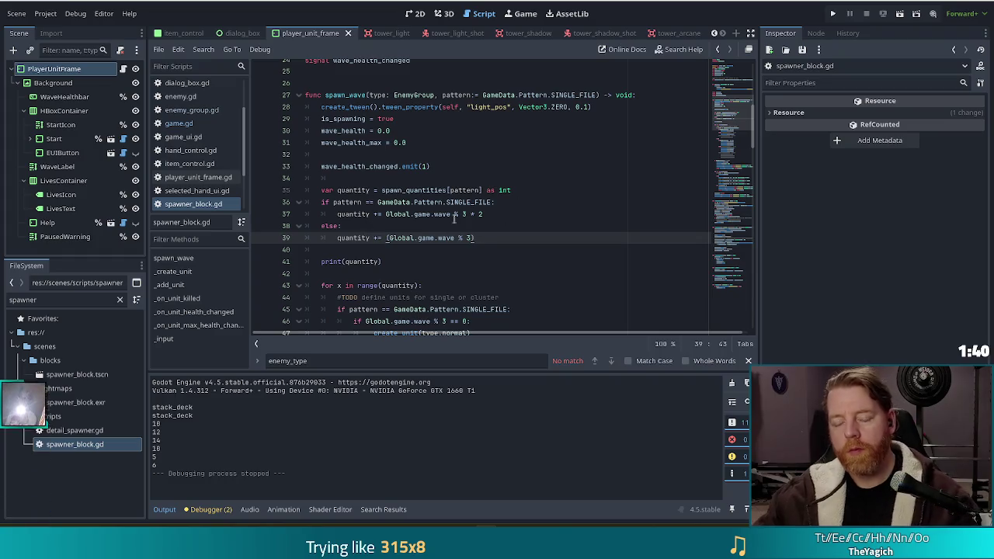
Step: Place the cursor just before Global in line 37's quantity formula, checking line 39's formula too
key(Up)
key(Up)
key(End)
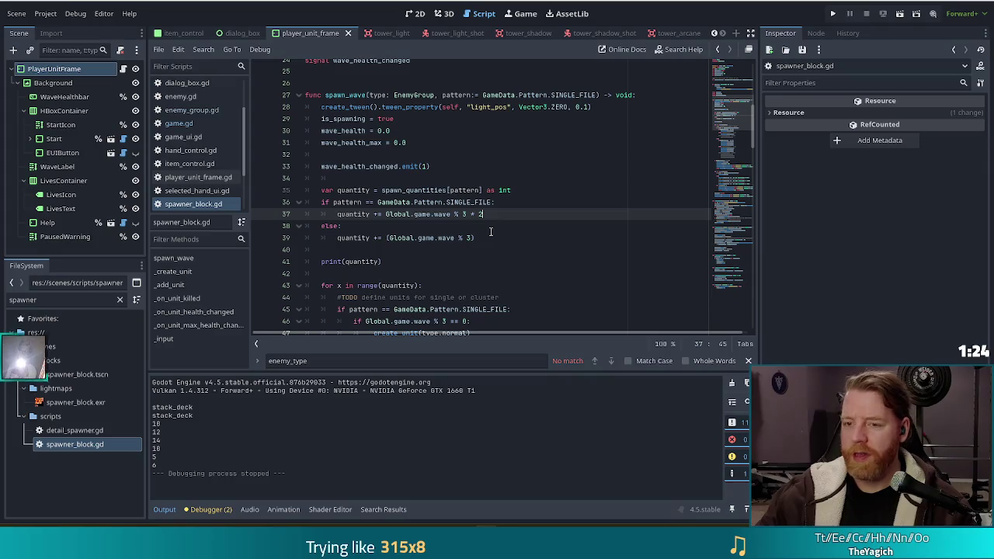
click(386, 215)
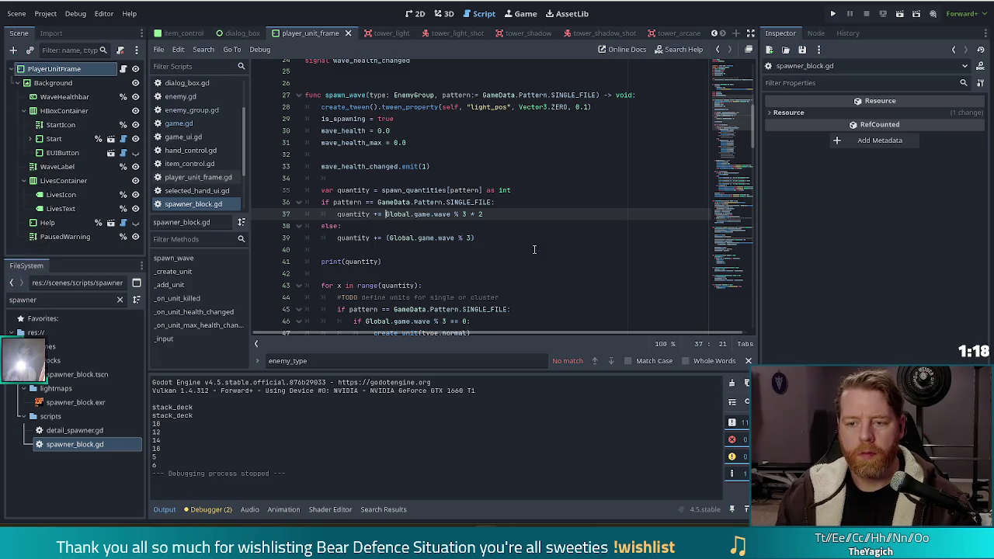
click(475, 238)
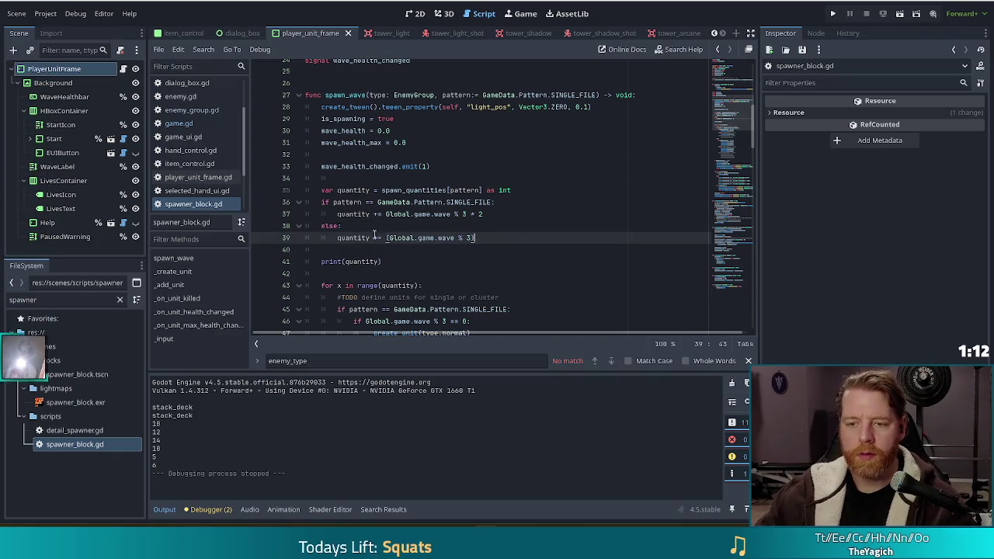
click(385, 213)
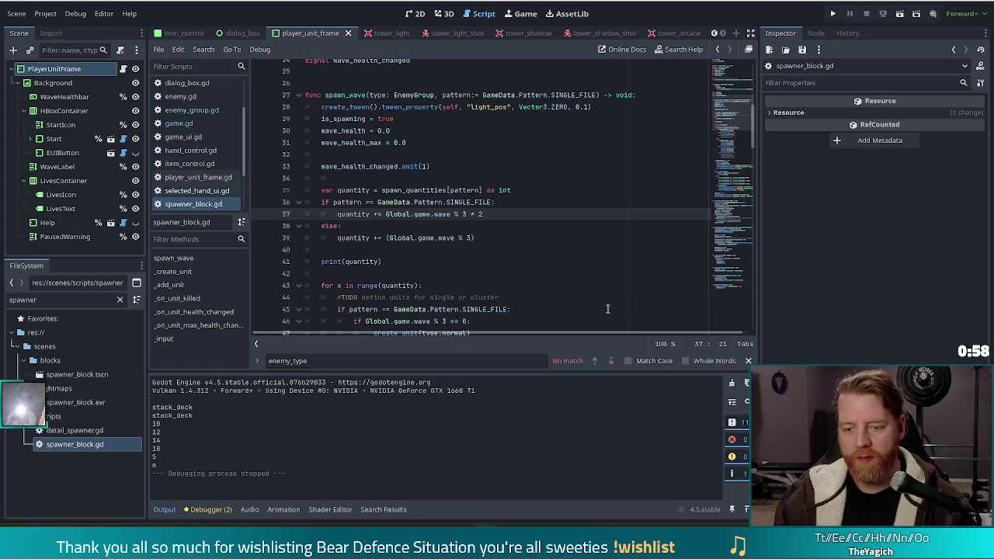
Step: Wrap line 37's (Global.game.wave % 3) quantity formula in maxi(..., 1)
text(max)
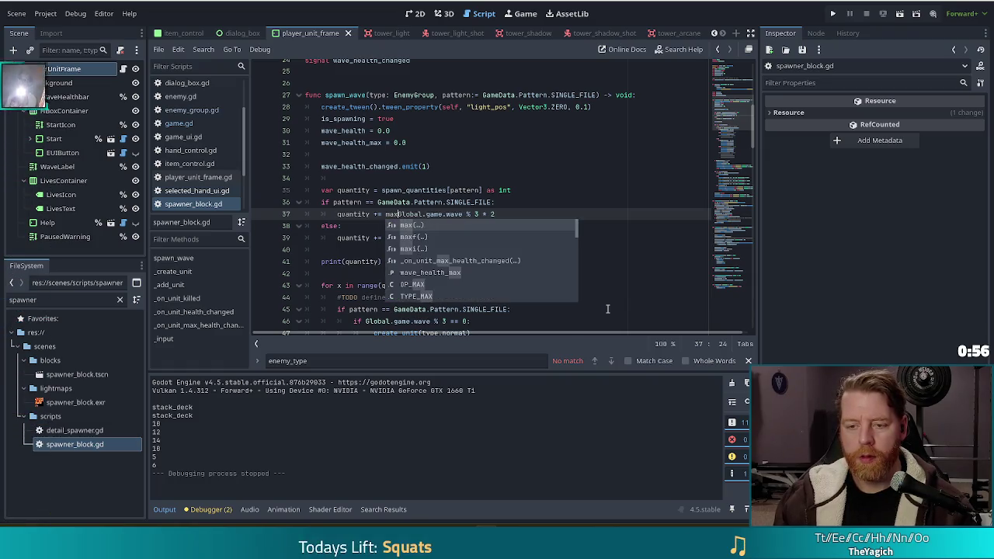
key(Down)
key(Down)
key(Tab)
key(ctrl+z)
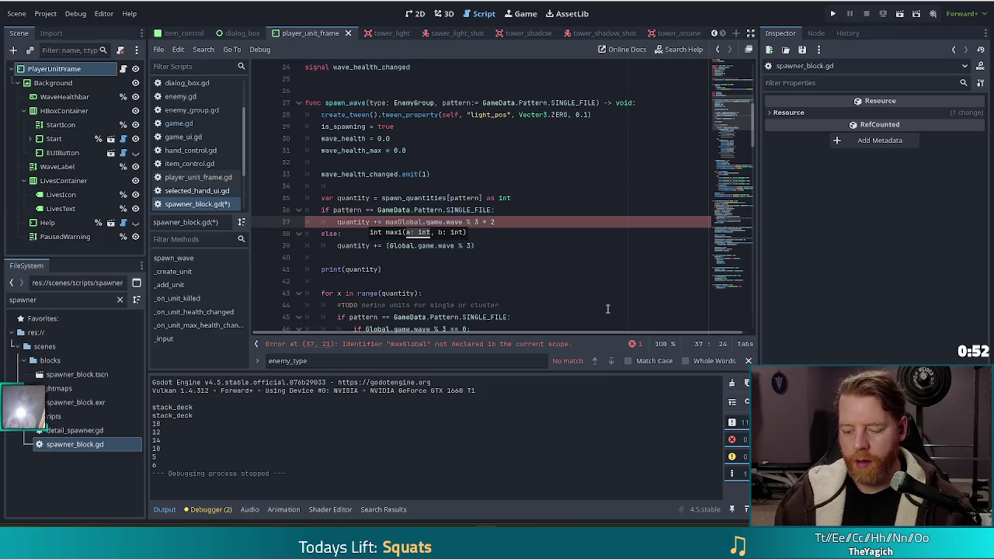
text(i()
key(End)
key(Left)
key(Left)
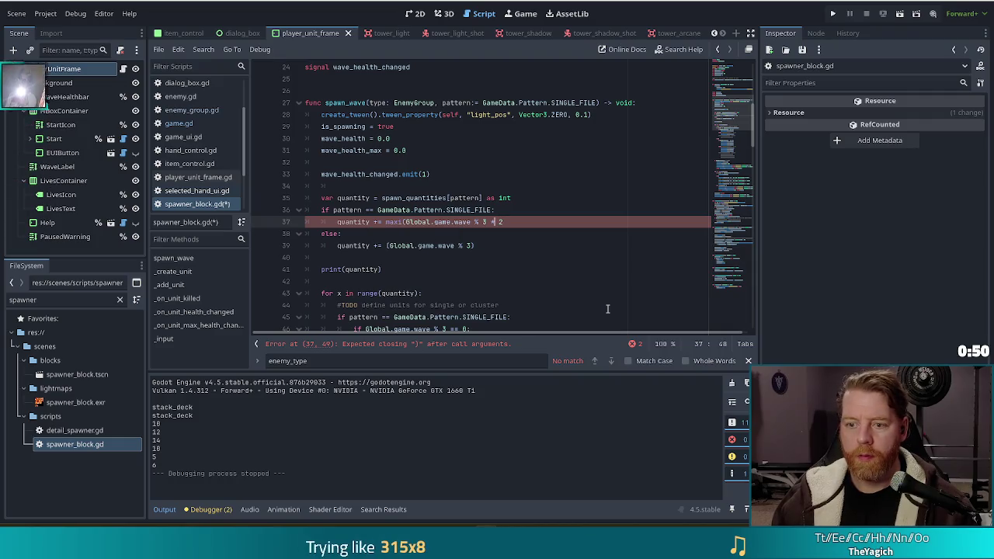
text())
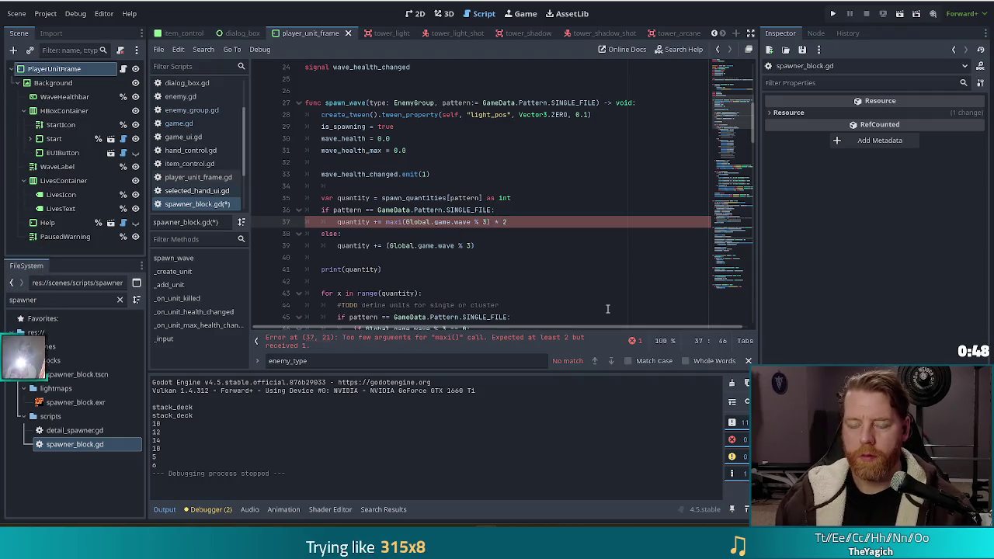
text(, 1)
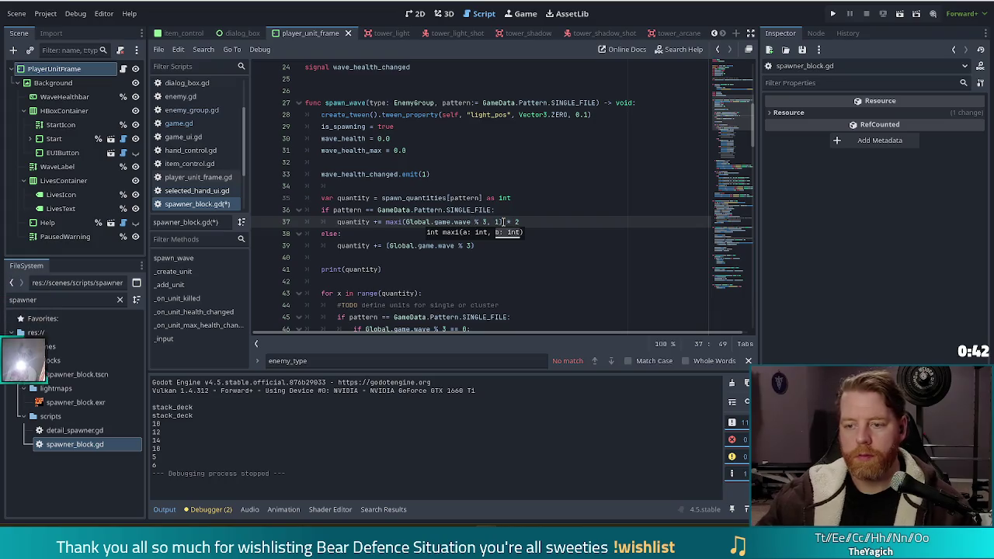
Step: Replace line 39's (Global.game.wave % 3) with the same maxi(..., 1) call
key(ctrl+shift+Left)
key(ctrl+shift+Left)
key(ctrl+shift+Left)
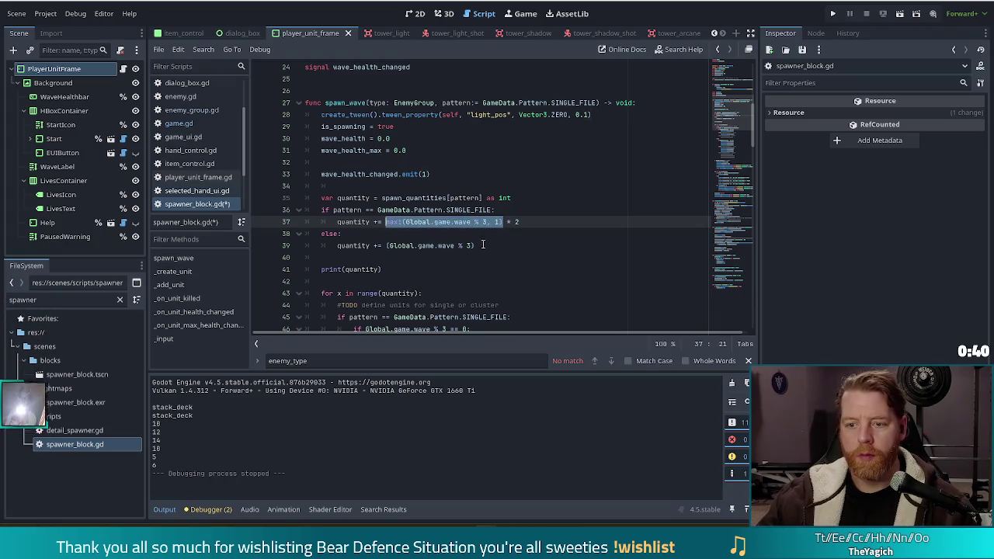
drag(475, 245, 386, 246)
text(maxi(Global.game.wave % 3, 1))
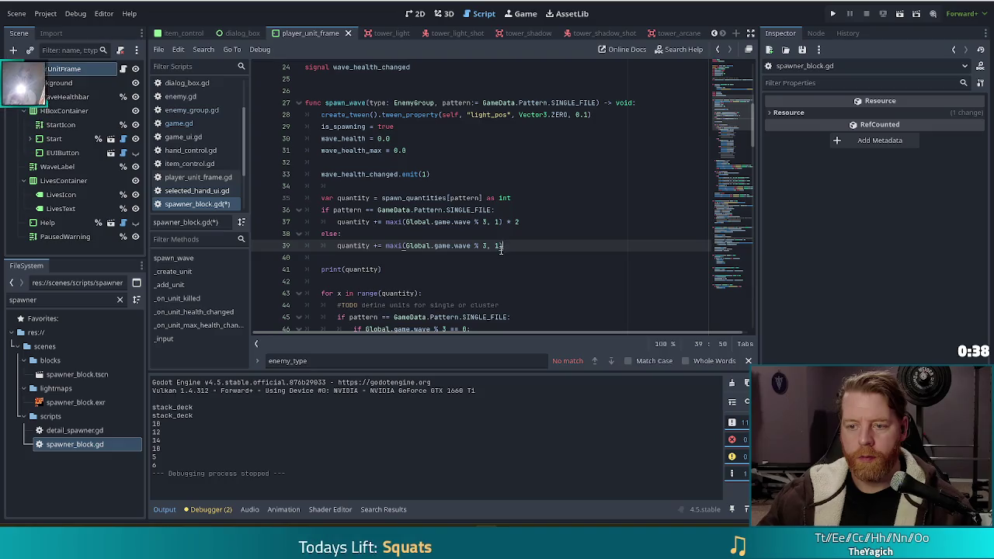
mouse_move(504, 245)
mouse_down()
mouse_move(385, 245)
mouse_move(502, 245)
mouse_up()
click(543, 247)
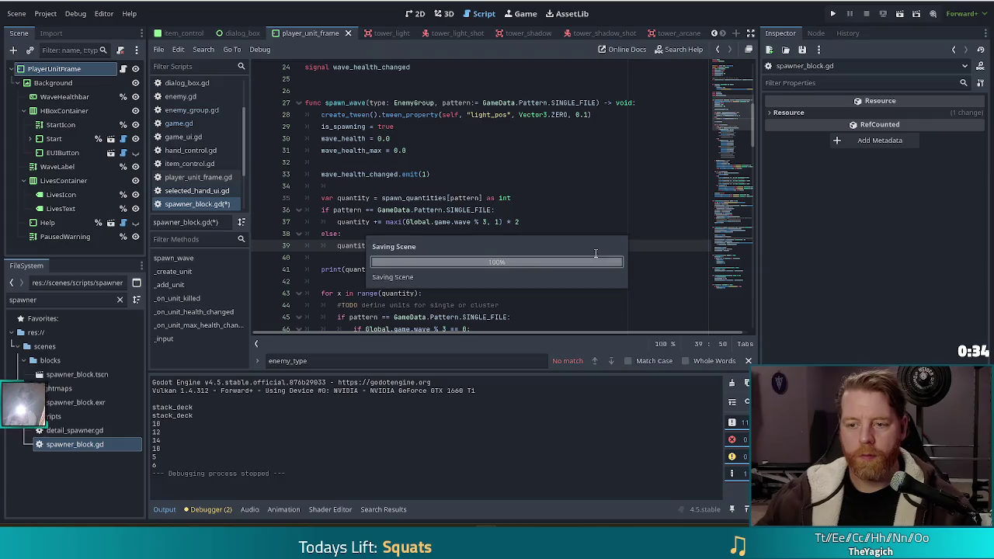
Step: Save spawner_block.gd and relaunch the game with Run Project
click(605, 197)
key(ctrl+s)
click(833, 14)
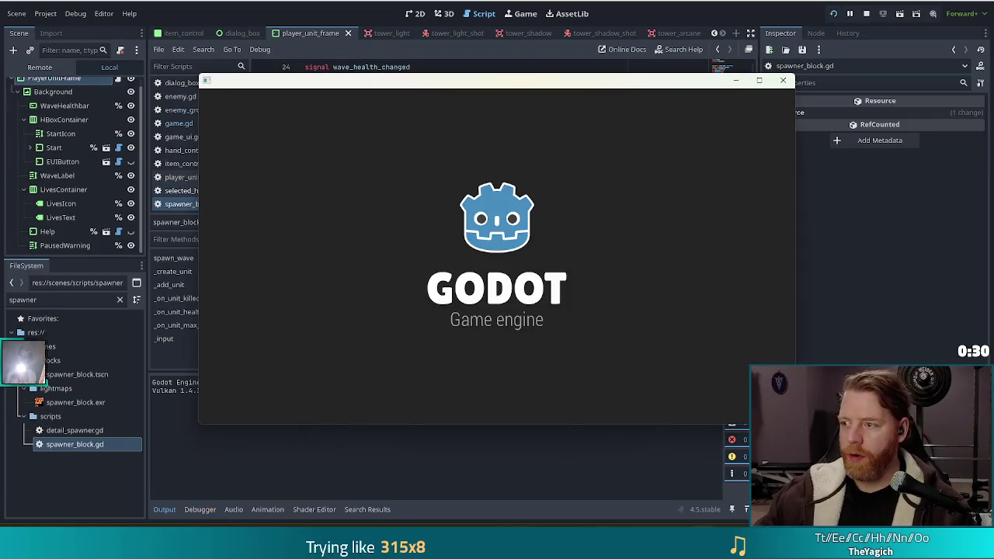